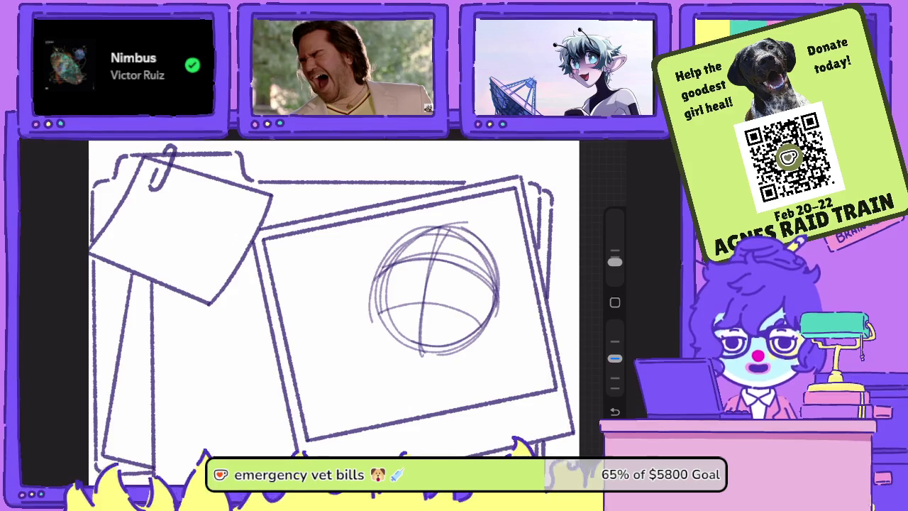
Draw two small eye circles, an oval nose between them and a curved mustache stroke across the lower face.
scroll(333, 298, "up", 2)
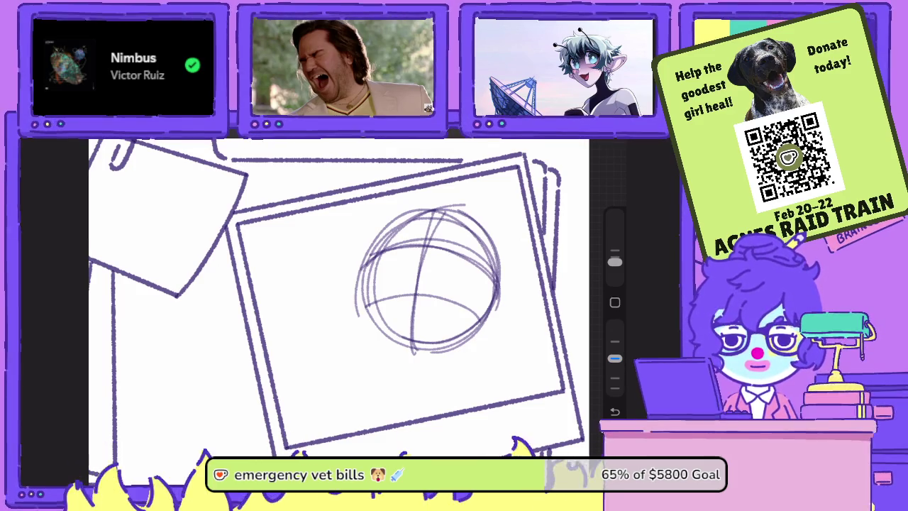
mouse_move(453, 259)
left_mouse_down()
mouse_move(454, 280)
mouse_move(468, 262)
mouse_move(454, 276)
mouse_move(446, 268)
mouse_move(472, 281)
mouse_move(474, 273)
mouse_move(442, 278)
left_mouse_up()
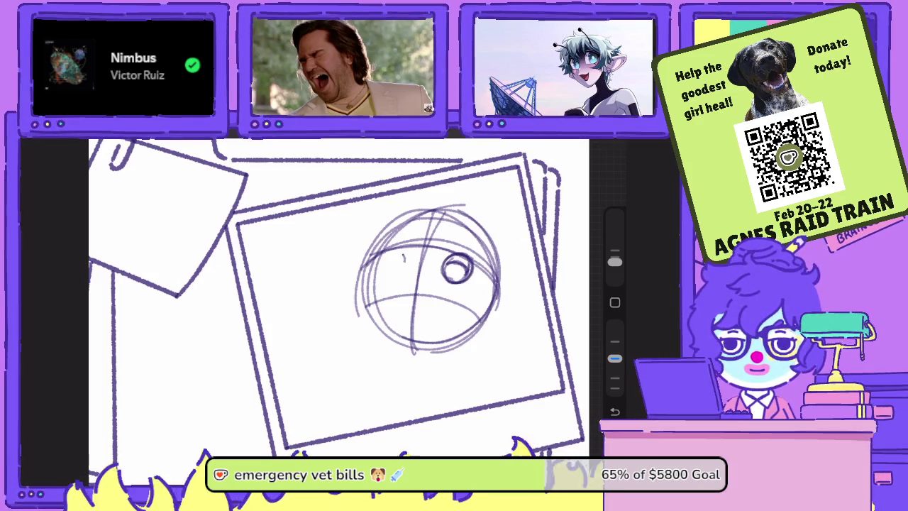
mouse_move(394, 252)
left_mouse_down()
mouse_move(384, 270)
mouse_move(406, 275)
mouse_move(397, 278)
mouse_move(408, 293)
mouse_move(432, 305)
left_mouse_up()
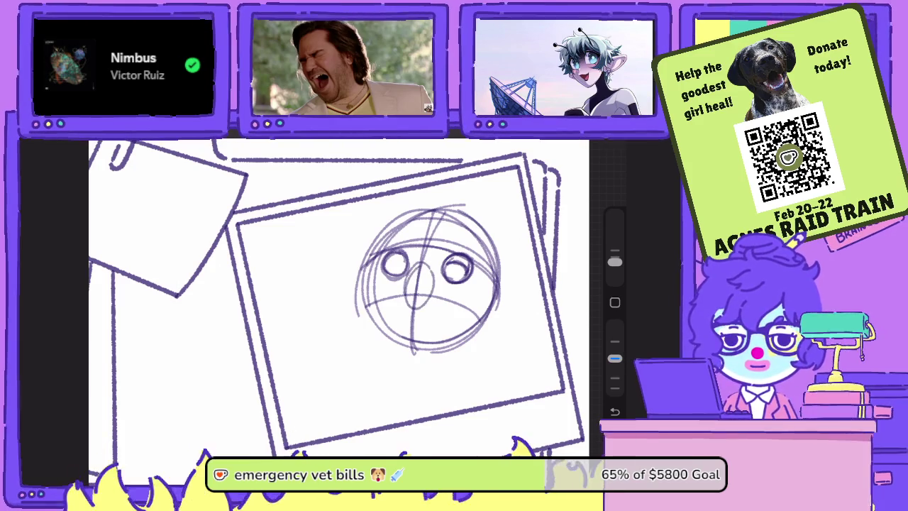
left_click_drag(417, 265, 429, 306)
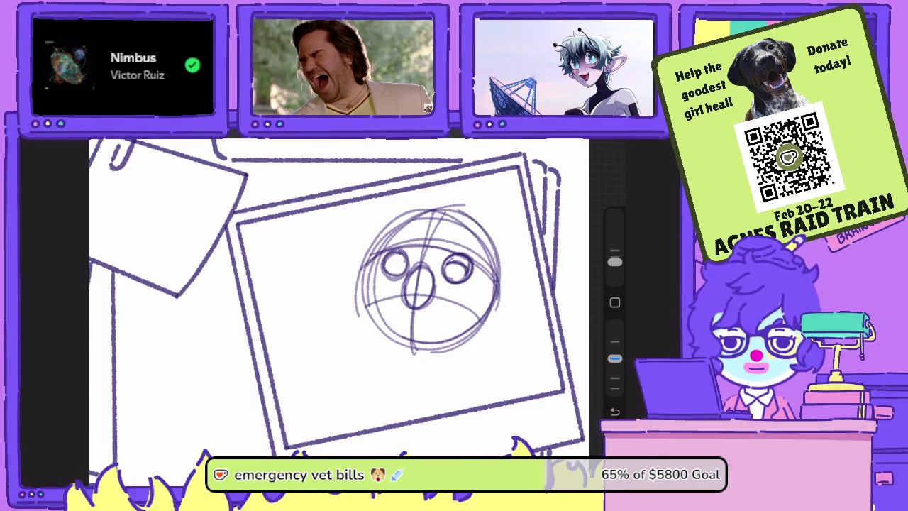
mouse_move(362, 295)
left_mouse_down()
mouse_move(428, 306)
mouse_move(485, 298)
mouse_move(496, 287)
left_mouse_up()
mouse_move(436, 314)
left_mouse_down()
mouse_move(474, 303)
mouse_move(464, 306)
left_mouse_up()
Darken the left side of the face circle and erase the construction lines inside the nose oval.
left_click_drag(426, 284, 383, 319)
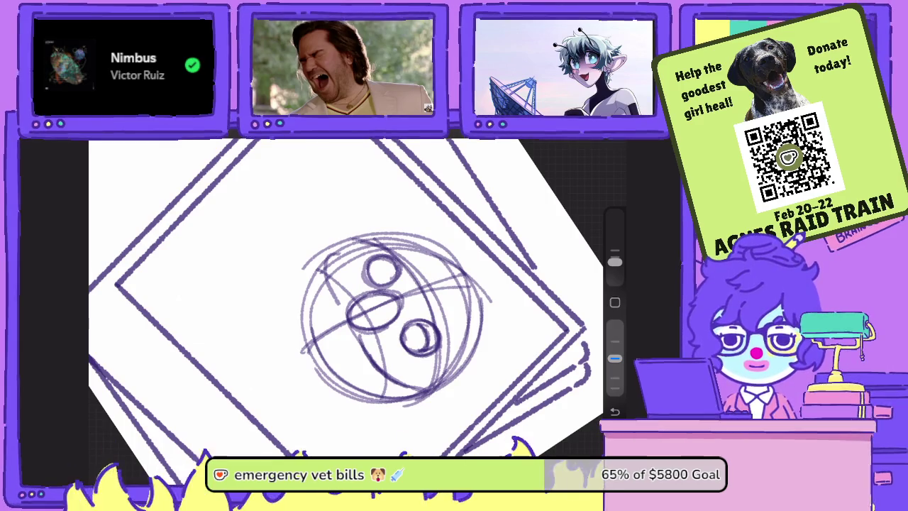
left_click_drag(326, 250, 356, 346)
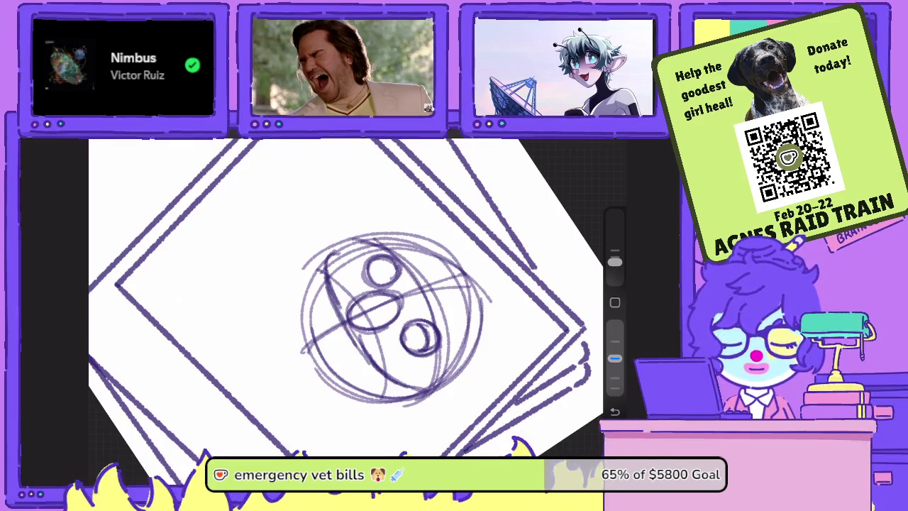
key("e")
mouse_move(426, 269)
left_mouse_down()
mouse_move(440, 312)
mouse_move(426, 355)
left_mouse_up()
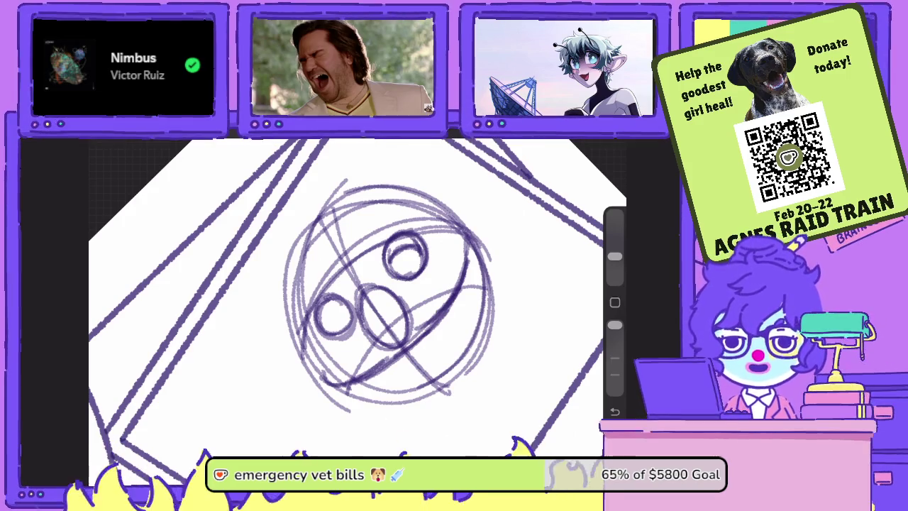
left_click_drag(390, 298, 358, 394)
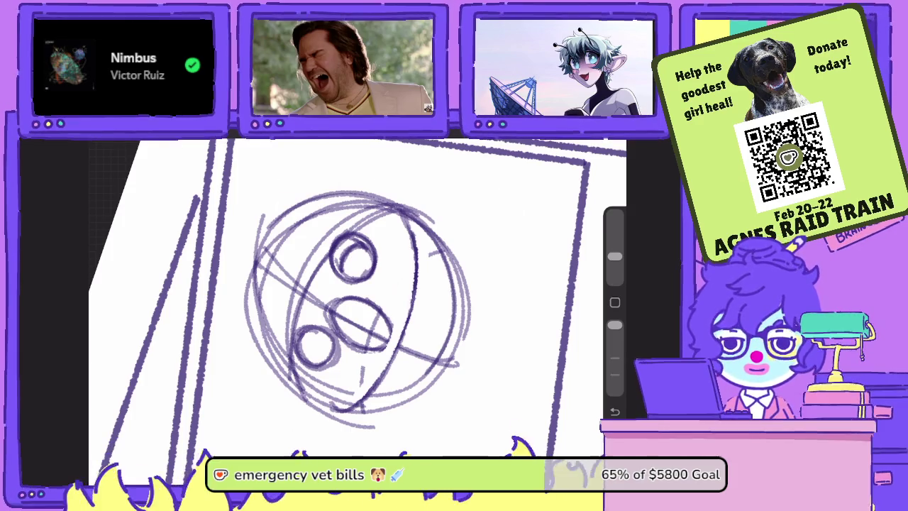
mouse_move(386, 325)
left_mouse_down()
mouse_move(364, 358)
mouse_move(348, 283)
mouse_move(356, 342)
mouse_move(351, 292)
mouse_move(341, 311)
mouse_move(377, 281)
mouse_move(331, 312)
mouse_move(342, 353)
mouse_move(376, 364)
mouse_move(396, 339)
mouse_move(397, 273)
mouse_move(399, 333)
left_mouse_up()
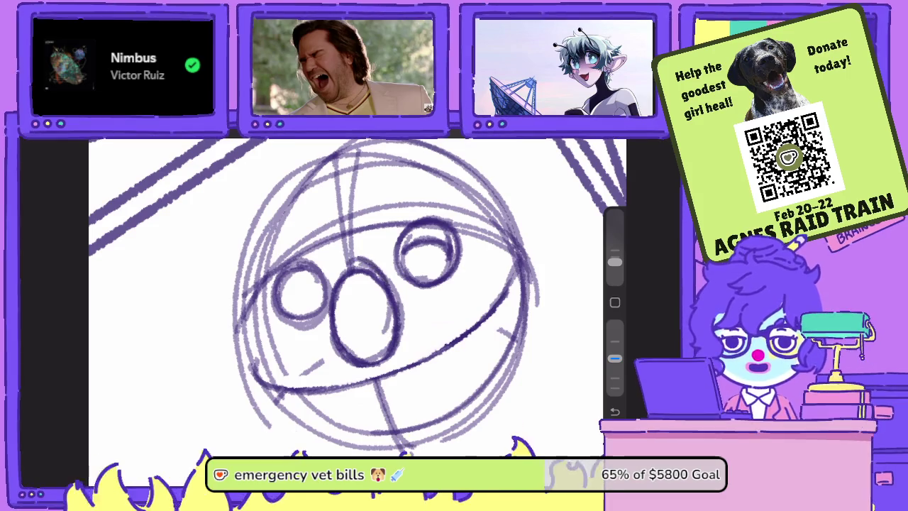
Trace the nose oval's top and right side darker at lowered brush opacity.
left_click_drag(342, 263, 399, 305)
mouse_move(333, 283)
left_mouse_down()
mouse_move(383, 260)
mouse_move(331, 340)
mouse_move(394, 287)
mouse_move(362, 267)
mouse_move(344, 271)
mouse_move(355, 339)
left_mouse_up()
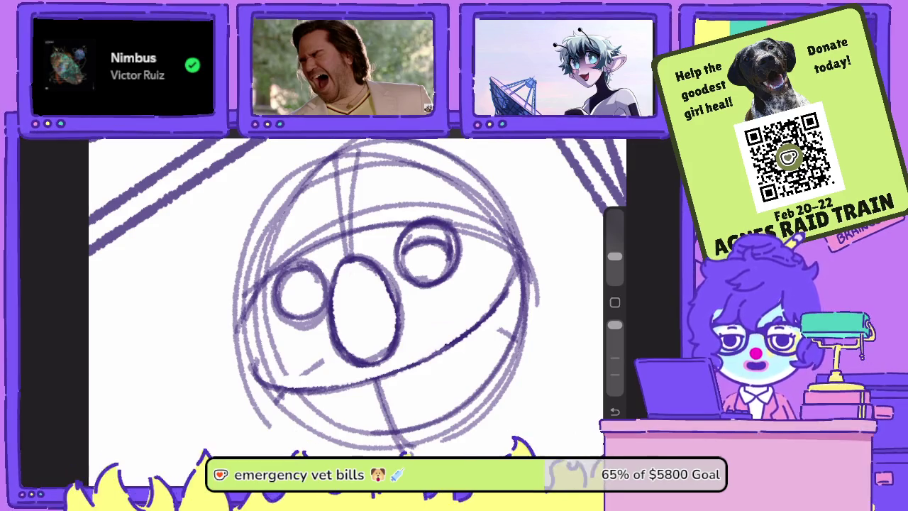
left_click_drag(614, 325, 614, 358)
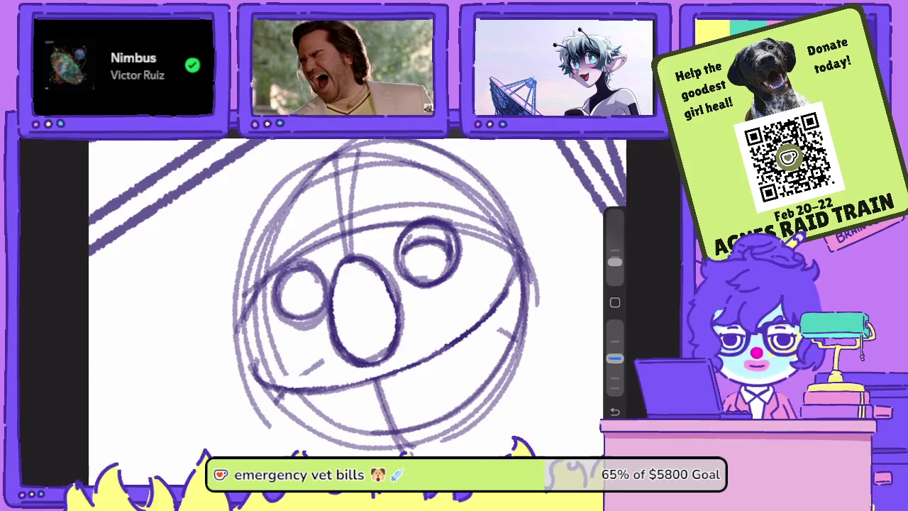
mouse_move(400, 346)
left_mouse_down()
mouse_move(396, 278)
mouse_move(365, 251)
mouse_move(341, 269)
left_mouse_up()
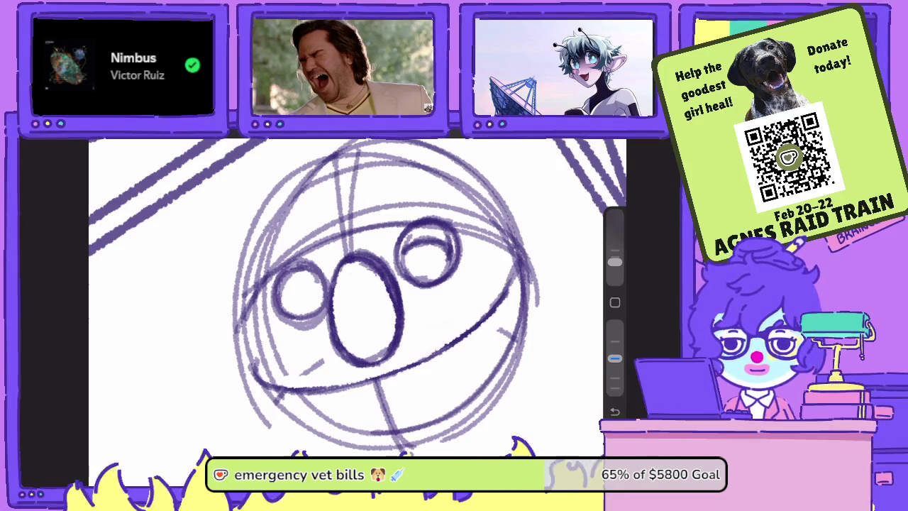
Erase stray strokes inside the nose and retrace its left side and bottom boldly.
key("e")
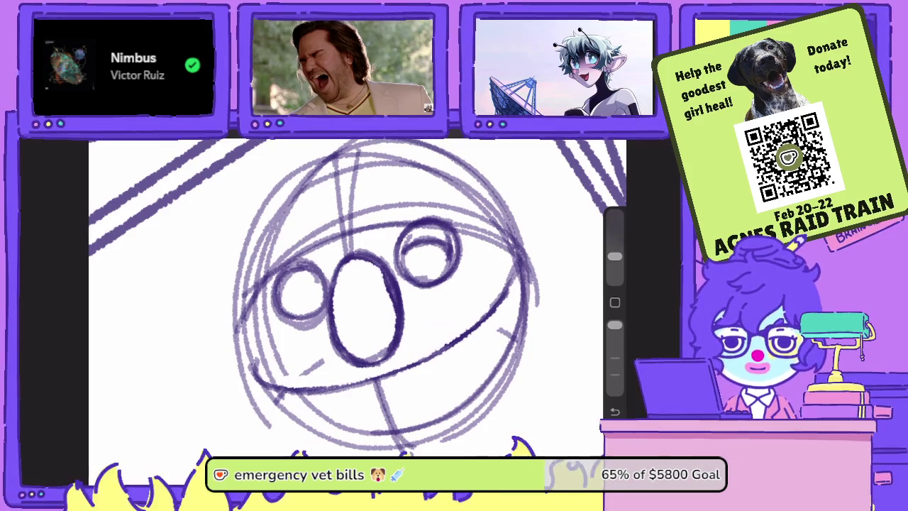
left_click_drag(374, 273, 390, 312)
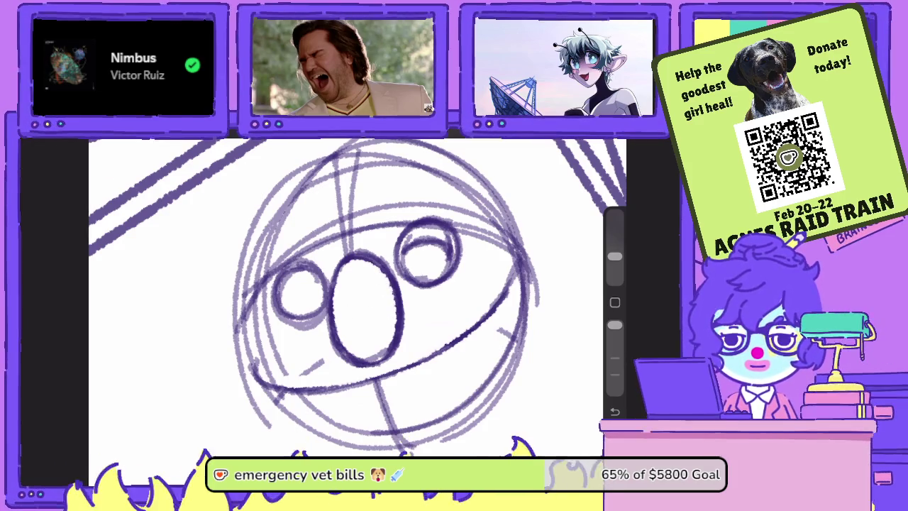
mouse_move(331, 330)
left_mouse_down()
mouse_move(333, 354)
mouse_move(355, 366)
mouse_move(332, 350)
mouse_move(365, 365)
mouse_move(386, 362)
mouse_move(381, 367)
mouse_move(387, 355)
left_mouse_up()
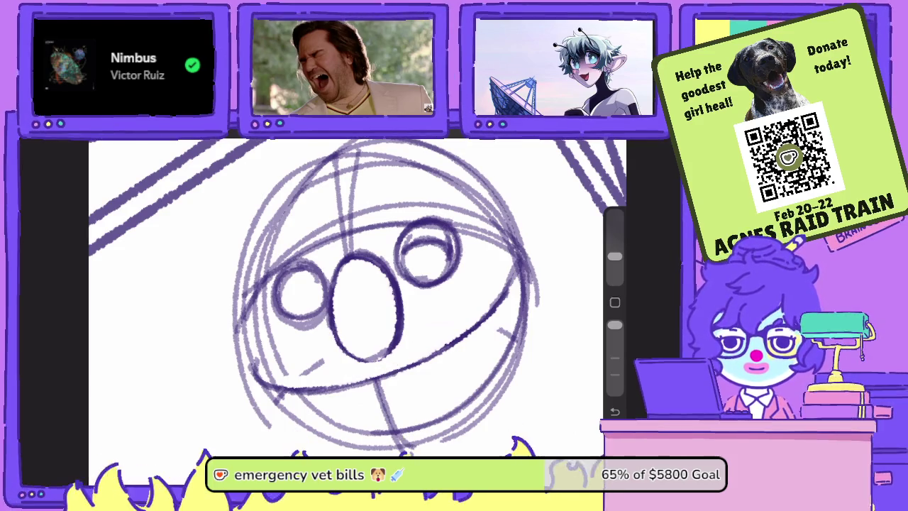
left_click_drag(614, 255, 614, 261)
left_click_drag(614, 324, 615, 357)
left_click_drag(332, 277, 348, 359)
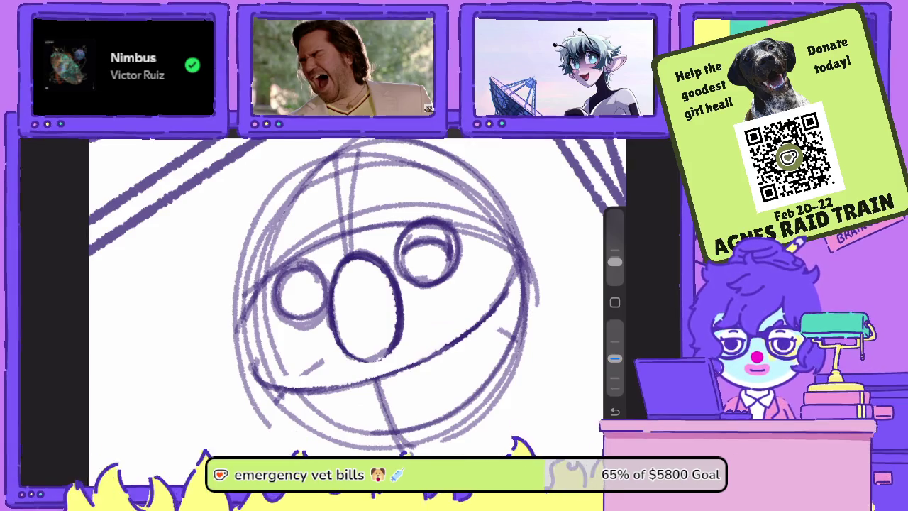
left_click_drag(334, 312, 400, 343)
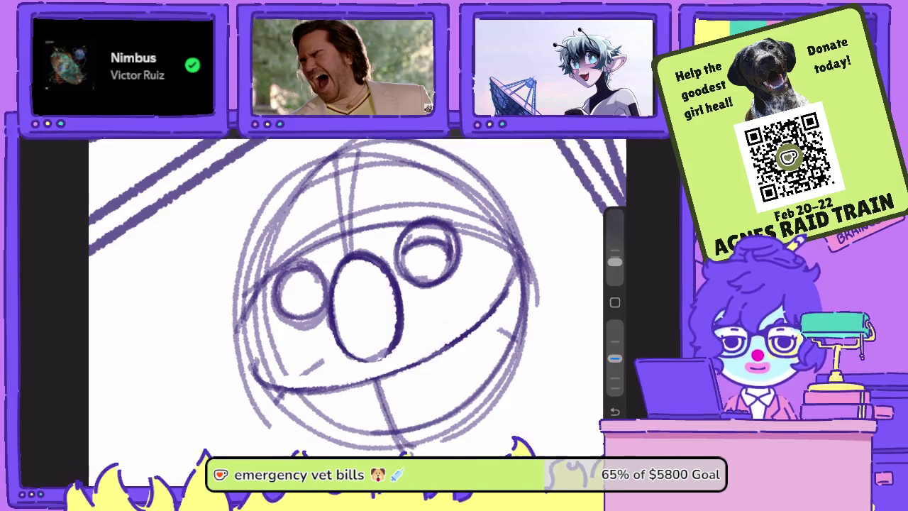
Trace the left eye outline more boldly.
mouse_move(282, 287)
left_mouse_down()
mouse_move(325, 278)
mouse_move(325, 289)
left_mouse_up()
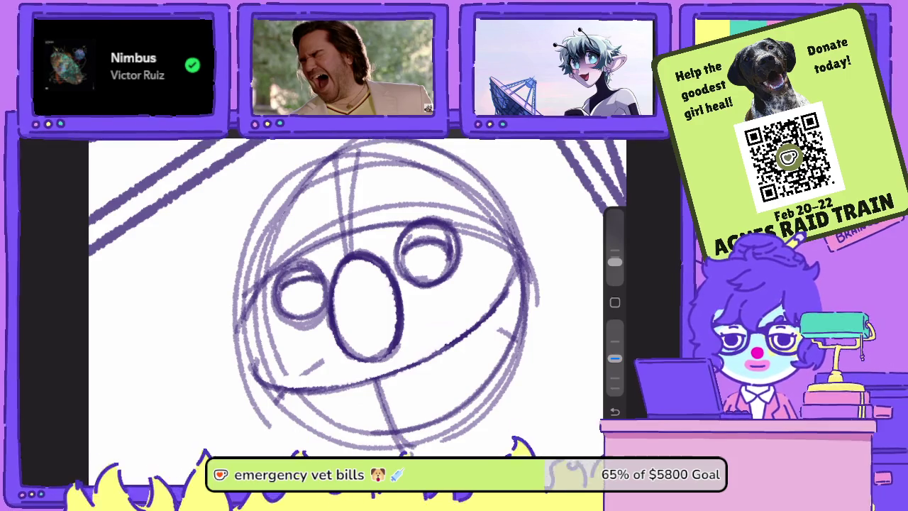
left_click_drag(286, 267, 331, 286)
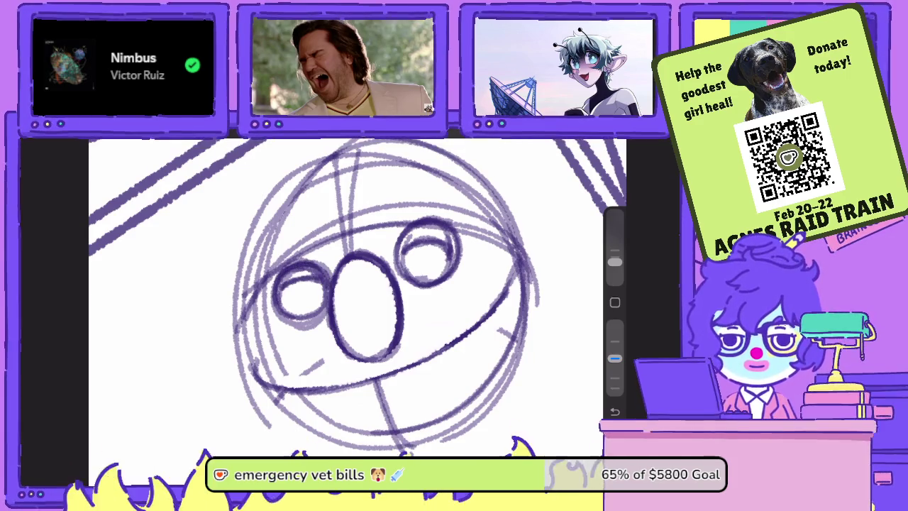
left_click_drag(615, 262, 614, 256)
left_click_drag(614, 358, 615, 325)
Redraw the right eye's upper and right arcs darker and add an oval pupil inside it.
left_click_drag(459, 263, 417, 244)
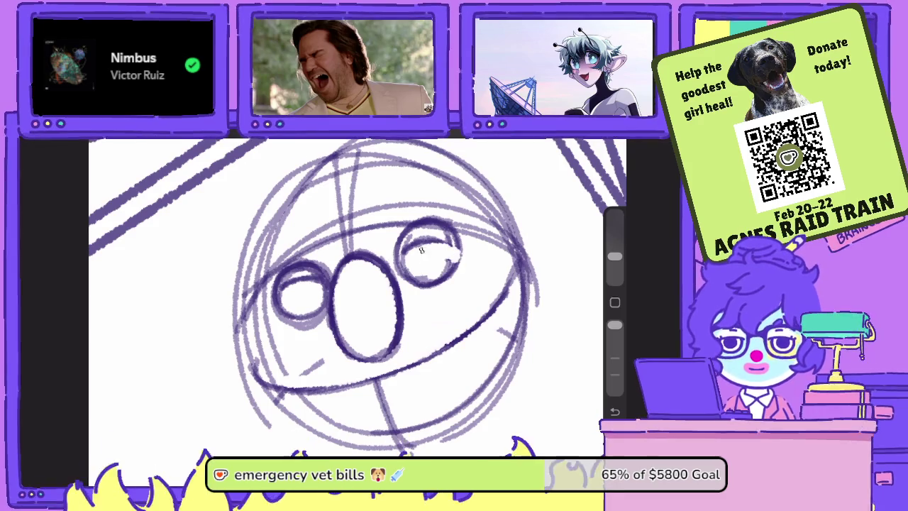
left_click_drag(614, 324, 614, 358)
mouse_move(460, 246)
left_mouse_down()
mouse_move(417, 241)
mouse_move(408, 250)
left_mouse_up()
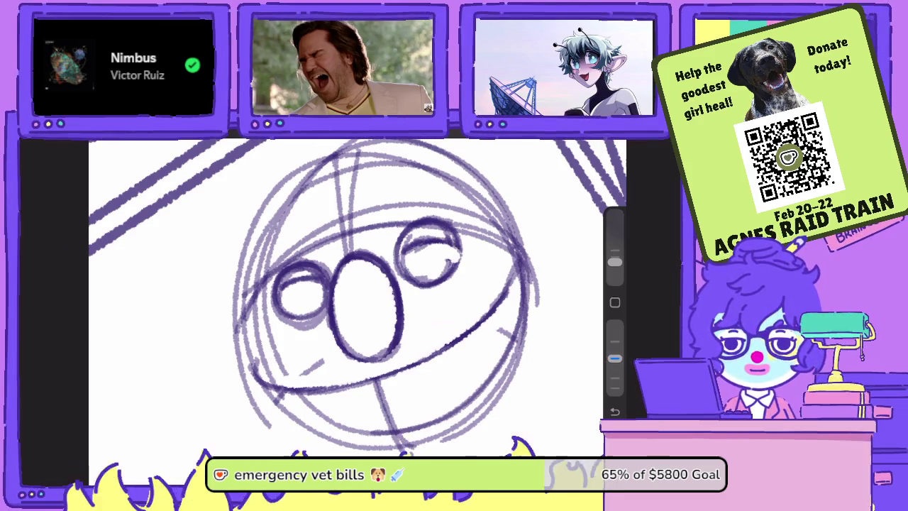
left_click_drag(614, 262, 614, 256)
left_click_drag(614, 358, 614, 325)
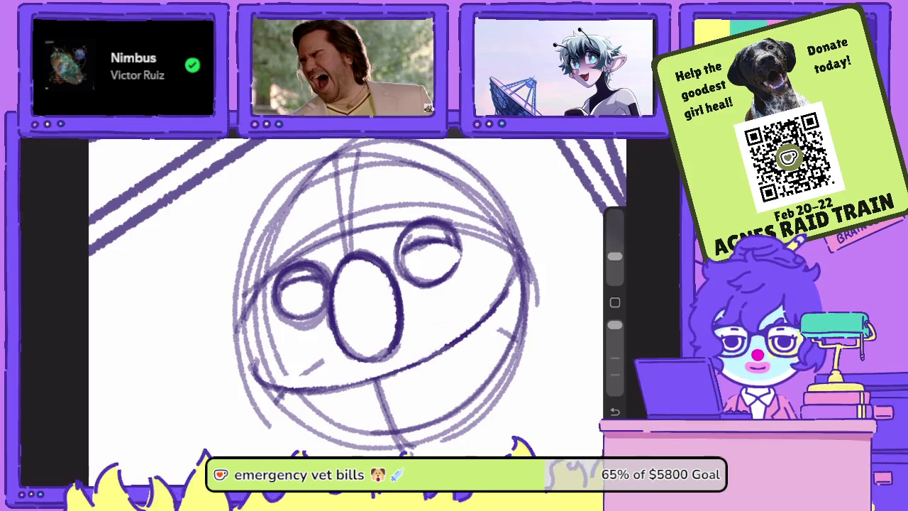
left_click_drag(615, 256, 614, 262)
left_click_drag(614, 325, 614, 359)
left_click_drag(458, 239, 446, 278)
left_click_drag(443, 227, 462, 283)
mouse_move(428, 245)
left_mouse_down()
mouse_move(422, 273)
mouse_move(438, 272)
mouse_move(421, 277)
mouse_move(440, 258)
left_mouse_up()
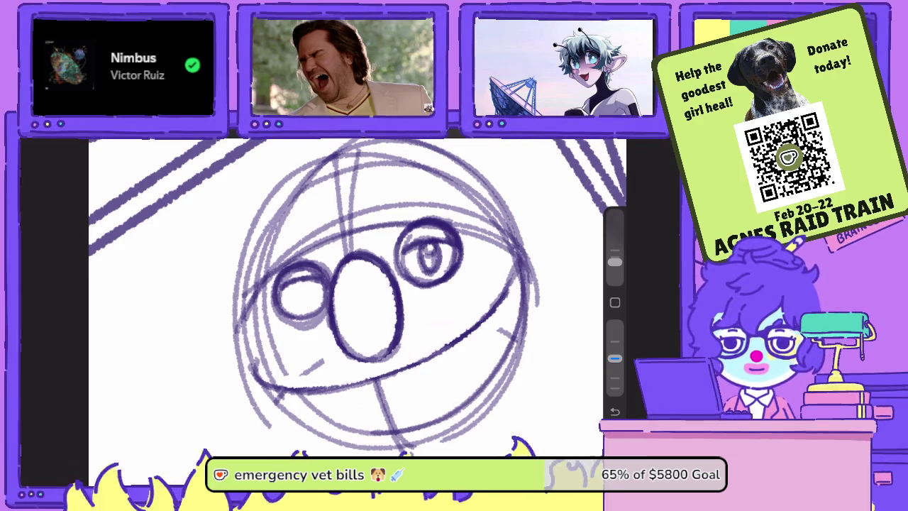
Add an oval pupil to the left eye and darken the nose's top-left and left edges.
left_click_drag(307, 281, 302, 307)
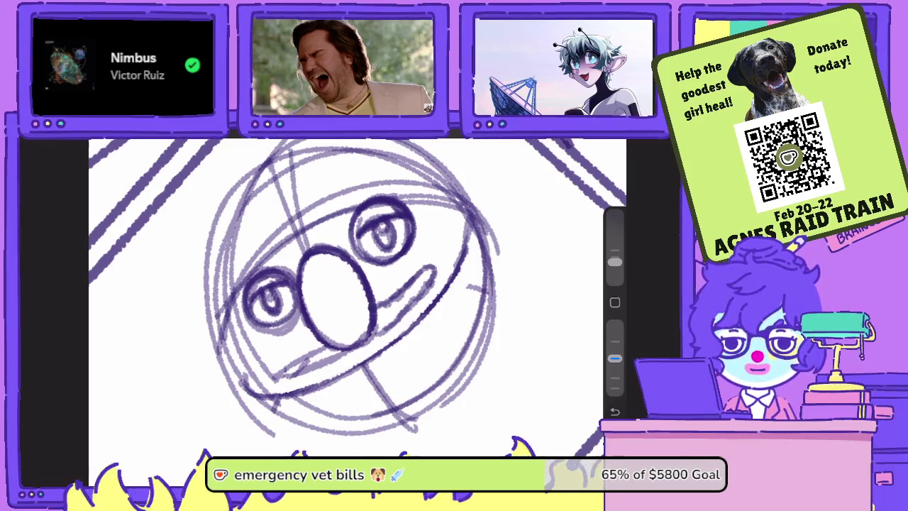
left_click_drag(319, 233, 288, 266)
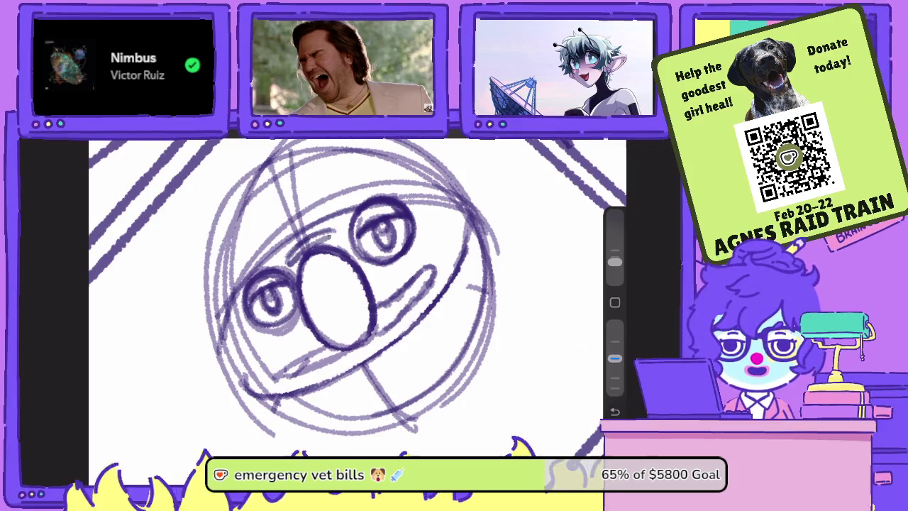
mouse_move(349, 234)
left_mouse_down()
mouse_move(287, 268)
mouse_move(312, 247)
mouse_move(302, 245)
mouse_move(280, 265)
left_mouse_up()
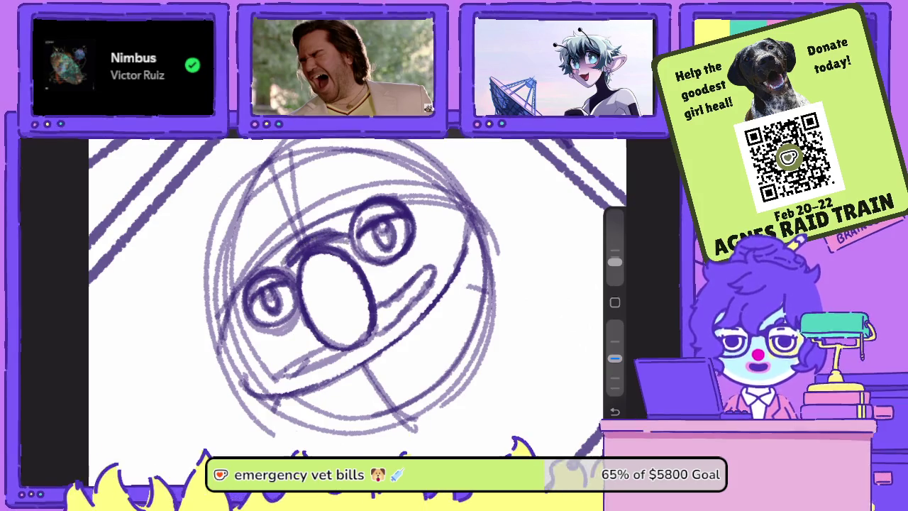
left_click_drag(359, 298, 356, 332)
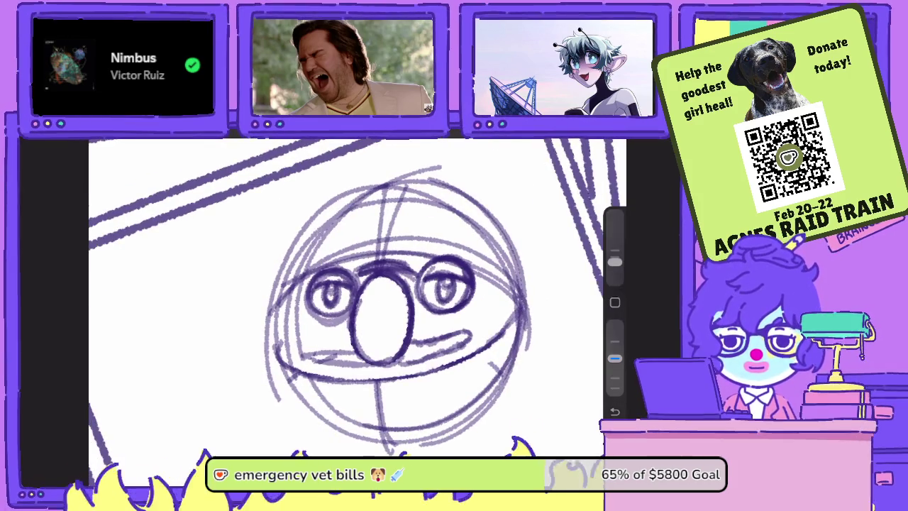
left_click_drag(373, 279, 357, 355)
left_click_drag(354, 317, 377, 366)
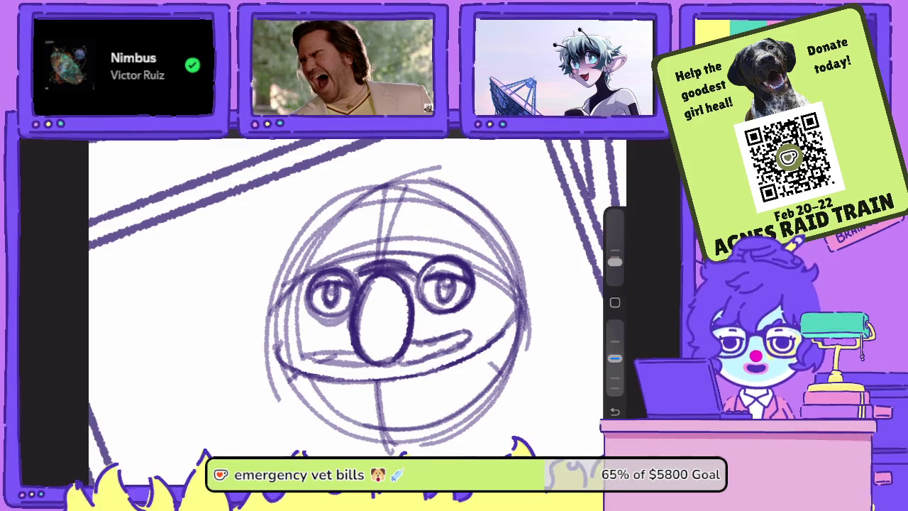
mouse_move(379, 278)
left_mouse_down()
mouse_move(359, 308)
mouse_move(390, 278)
left_mouse_up()
mouse_move(367, 286)
left_mouse_down()
mouse_move(399, 279)
mouse_move(407, 305)
left_mouse_up()
Rework the nose top with fainter strokes, darken the right eye's left edge, and add a lower-face diagonal.
left_click_drag(614, 358, 614, 324)
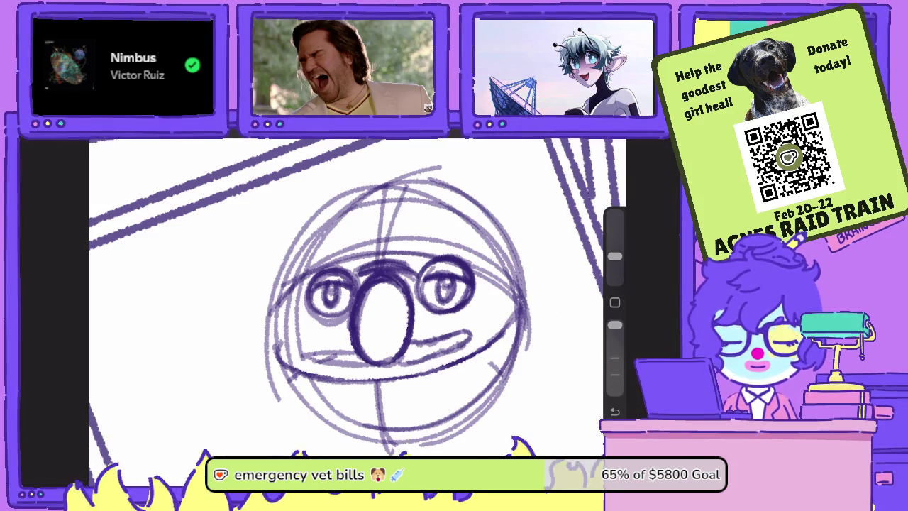
left_click_drag(408, 276, 363, 269)
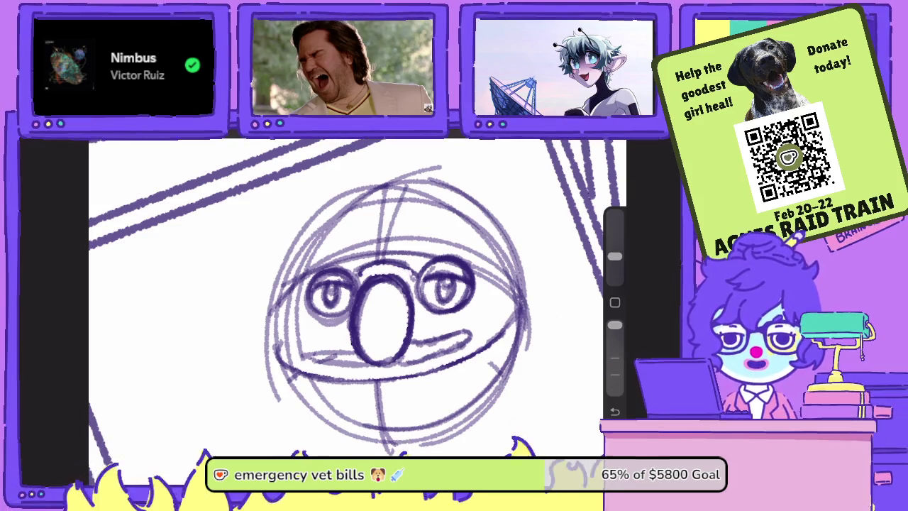
left_click_drag(614, 256, 614, 261)
left_click_drag(614, 324, 614, 358)
left_click_drag(615, 262, 614, 256)
left_click_drag(614, 358, 615, 324)
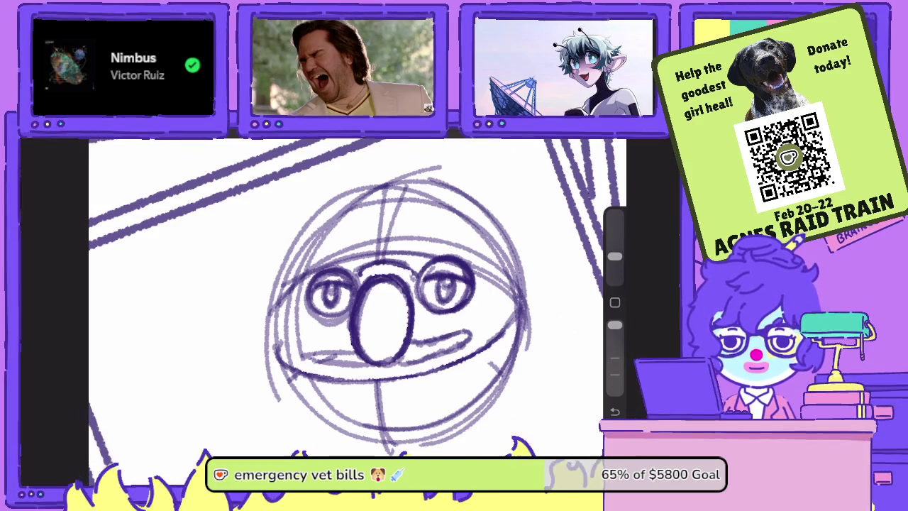
mouse_move(415, 284)
left_mouse_down()
mouse_move(384, 273)
mouse_move(354, 290)
mouse_move(354, 359)
left_mouse_up()
left_click_drag(614, 324, 614, 358)
left_click_drag(351, 284, 348, 315)
left_click_drag(434, 262, 419, 306)
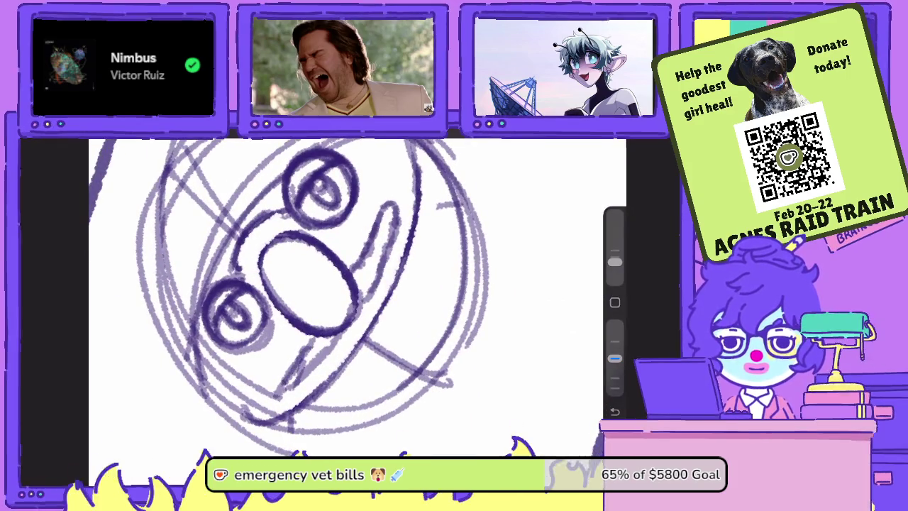
left_click_drag(277, 395, 339, 335)
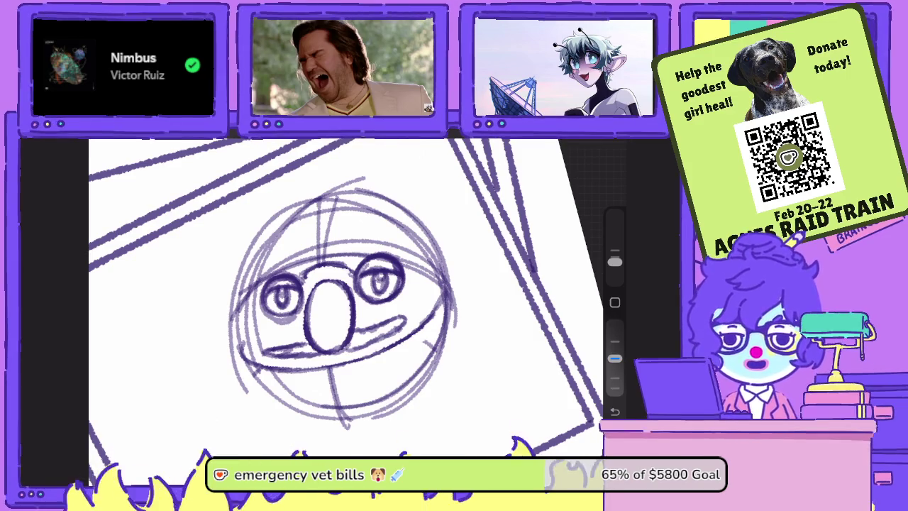
Erase the left end of the mouth line with the Eraser at lower opacity.
key("e")
left_click_drag(262, 353, 278, 355)
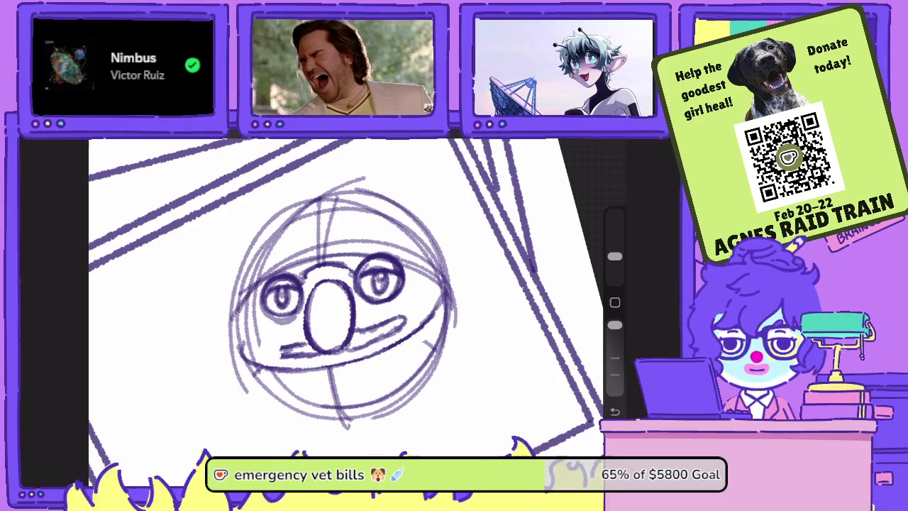
left_click_drag(615, 324, 614, 358)
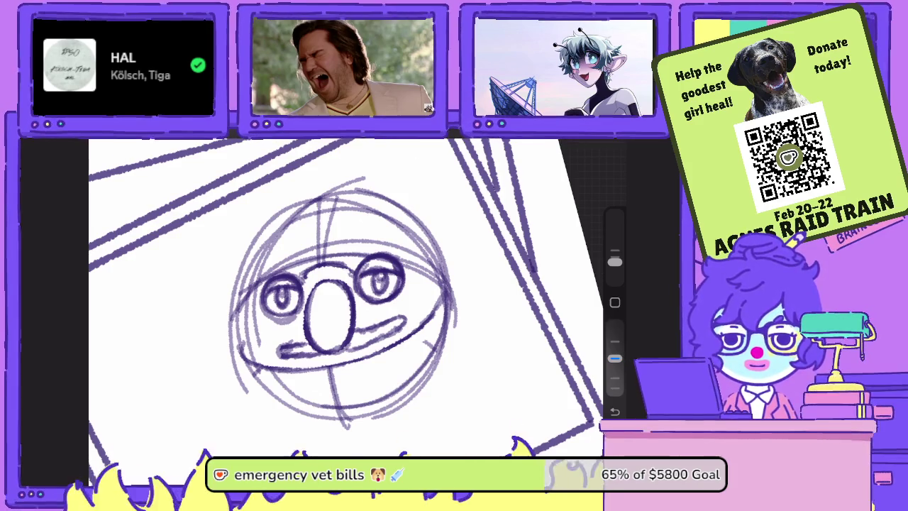
key("e")
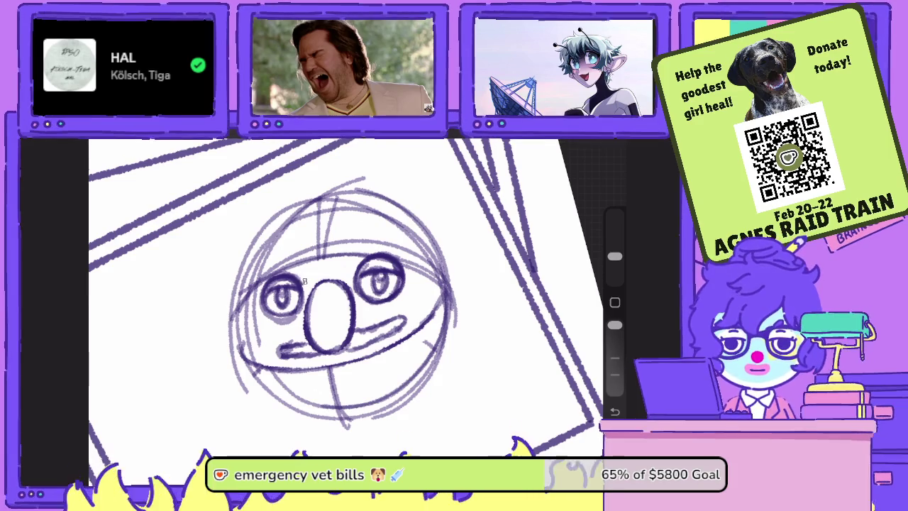
Add small dark marks beside the nose and left of the upper eye.
key("b")
scroll(340, 298, "up", 3)
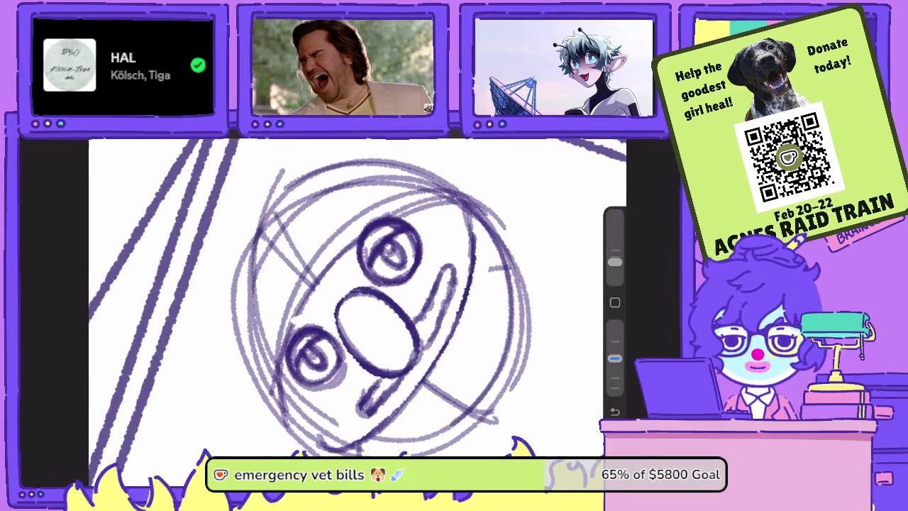
mouse_move(345, 298)
left_mouse_down()
mouse_move(323, 315)
mouse_move(347, 281)
left_mouse_up()
left_click_drag(344, 249, 351, 243)
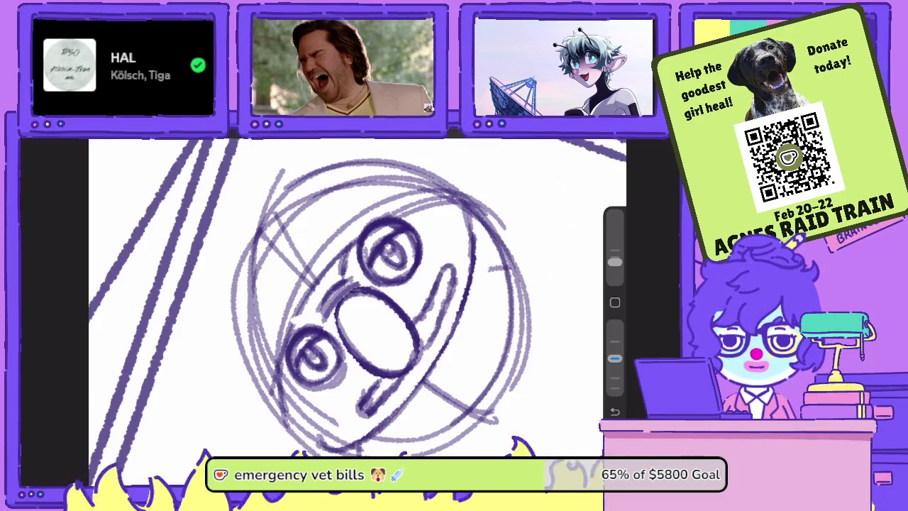
Freehand-select the eyes and nose, transform them into a new placement, and erase the brow strokes.
left_click_drag(426, 284, 382, 319)
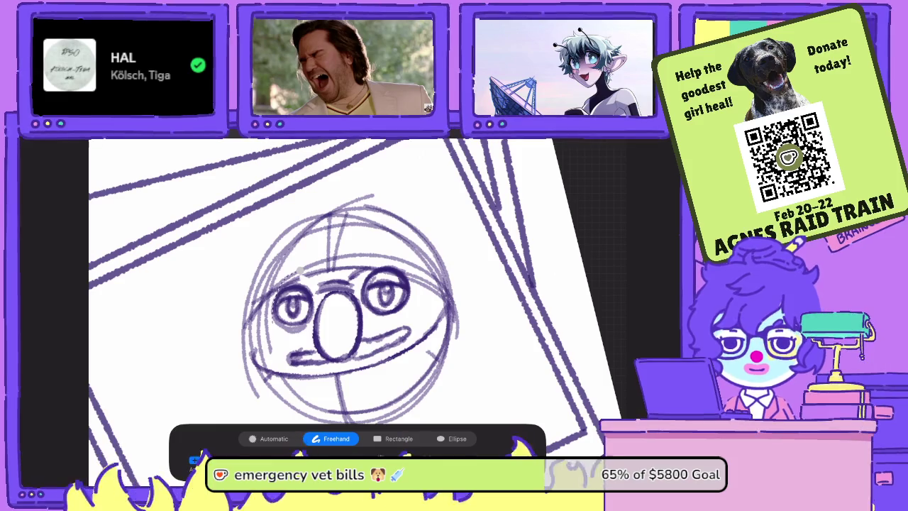
mouse_move(280, 330)
left_mouse_down()
mouse_move(322, 280)
mouse_move(383, 328)
left_mouse_up()
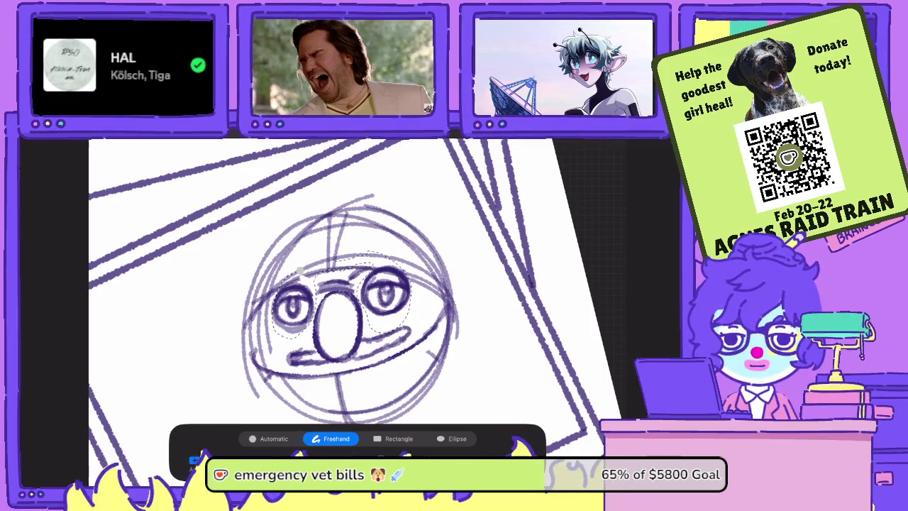
key("v")
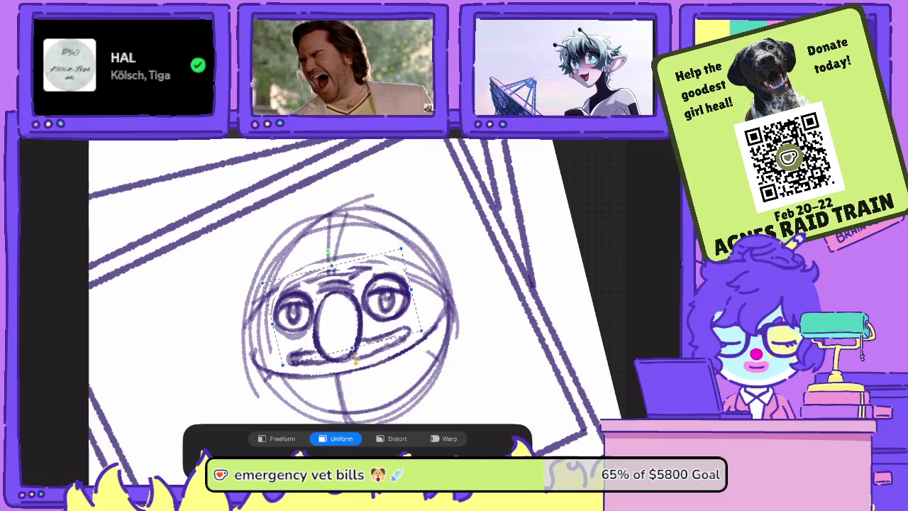
key("b")
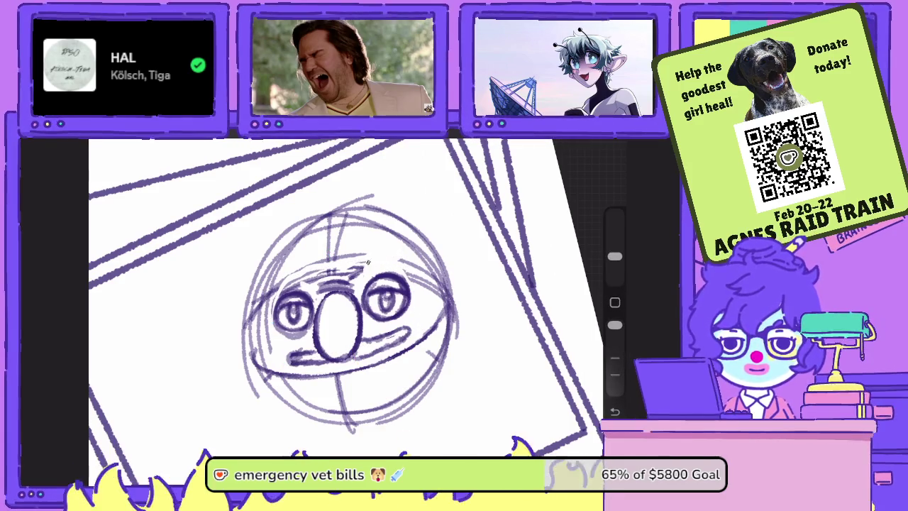
mouse_move(367, 262)
left_mouse_down()
mouse_move(277, 292)
mouse_move(356, 285)
left_mouse_up()
Darken the nose edges, eye edges and the lines between nose, right eye and mouth.
left_click_drag(614, 325, 614, 358)
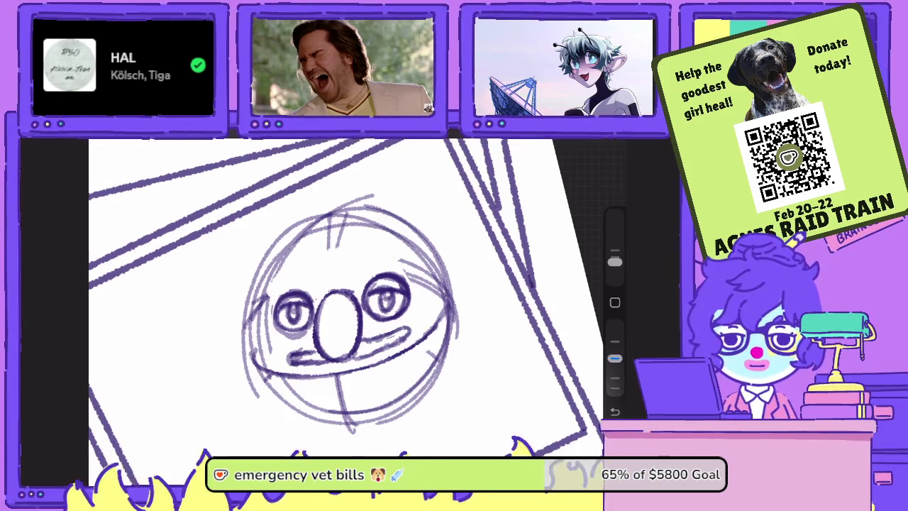
mouse_move(341, 298)
left_mouse_down()
mouse_move(397, 312)
mouse_move(340, 335)
mouse_move(362, 273)
mouse_move(408, 225)
left_mouse_up()
mouse_move(361, 266)
left_mouse_down()
mouse_move(403, 228)
mouse_move(393, 233)
left_mouse_up()
left_click_drag(352, 292, 382, 244)
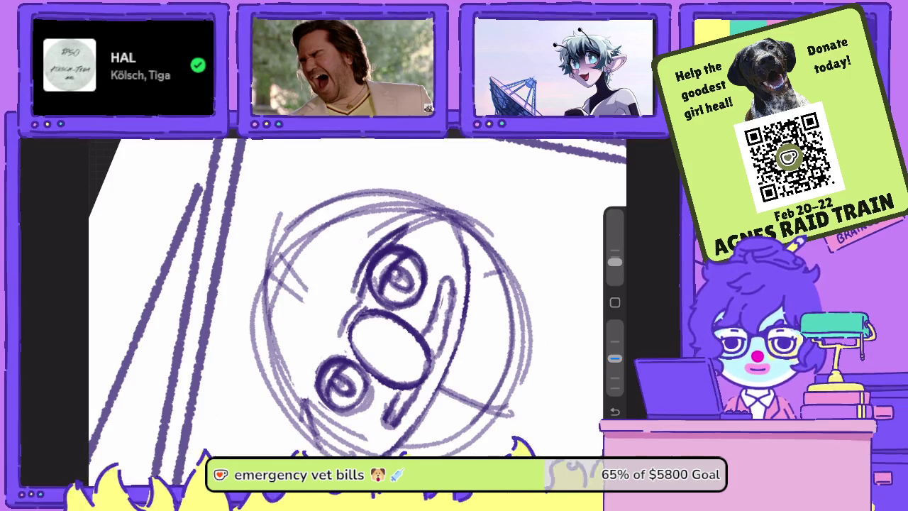
mouse_move(330, 330)
left_mouse_down()
mouse_move(353, 296)
mouse_move(346, 299)
left_mouse_up()
mouse_move(326, 346)
left_mouse_down()
mouse_move(344, 306)
mouse_move(348, 316)
left_mouse_up()
left_click_drag(309, 370, 332, 339)
mouse_move(301, 395)
left_mouse_down()
mouse_move(313, 362)
mouse_move(339, 337)
mouse_move(326, 340)
left_mouse_up()
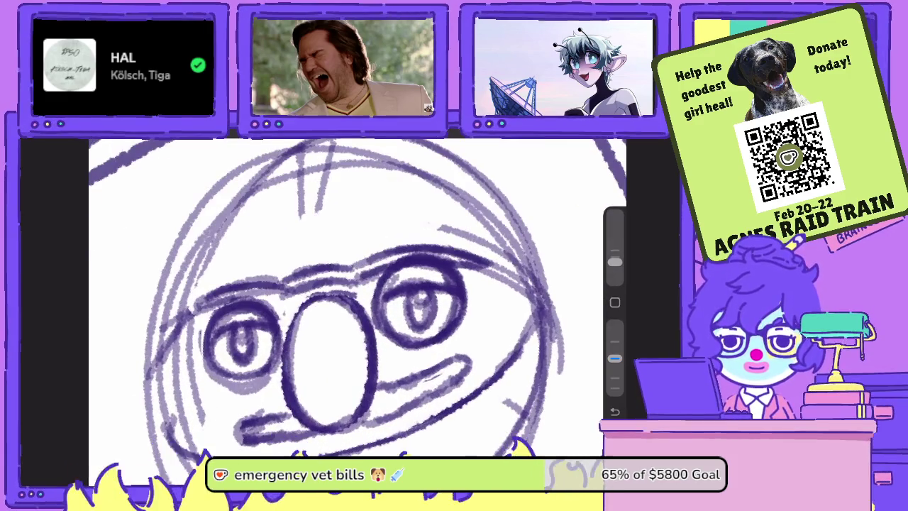
left_click_drag(368, 305, 359, 276)
left_click_drag(378, 346, 358, 286)
left_click_drag(376, 362, 432, 350)
left_click_drag(380, 368, 487, 337)
Draw rectangular glasses frames around both eyes, undoing and redrawing the first attempt.
mouse_move(411, 358)
left_mouse_down()
mouse_move(497, 310)
mouse_move(488, 257)
left_mouse_up()
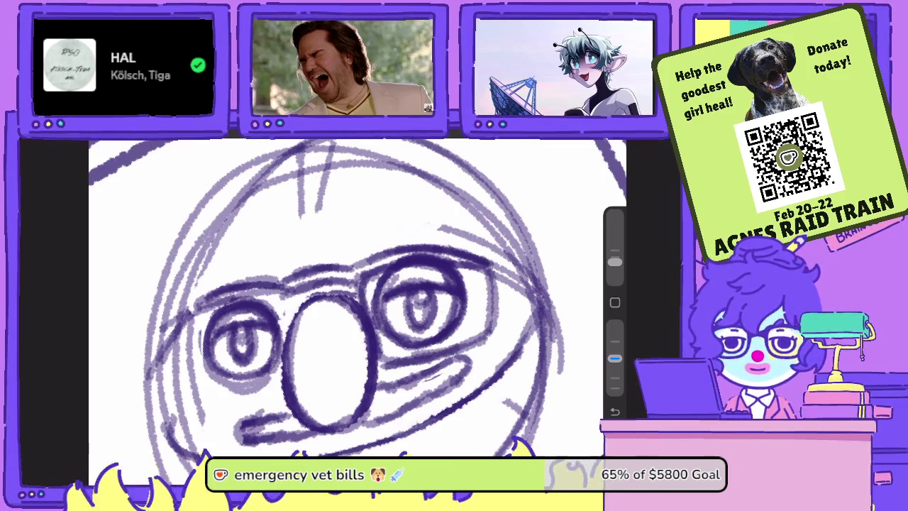
key("ctrl+z")
key("ctrl+z")
key("ctrl+z")
key("ctrl+z")
mouse_move(376, 357)
left_mouse_down()
mouse_move(491, 342)
mouse_move(496, 274)
left_mouse_up()
left_click_drag(495, 338, 492, 296)
mouse_move(497, 333)
left_mouse_down()
mouse_move(490, 259)
mouse_move(435, 255)
left_mouse_up()
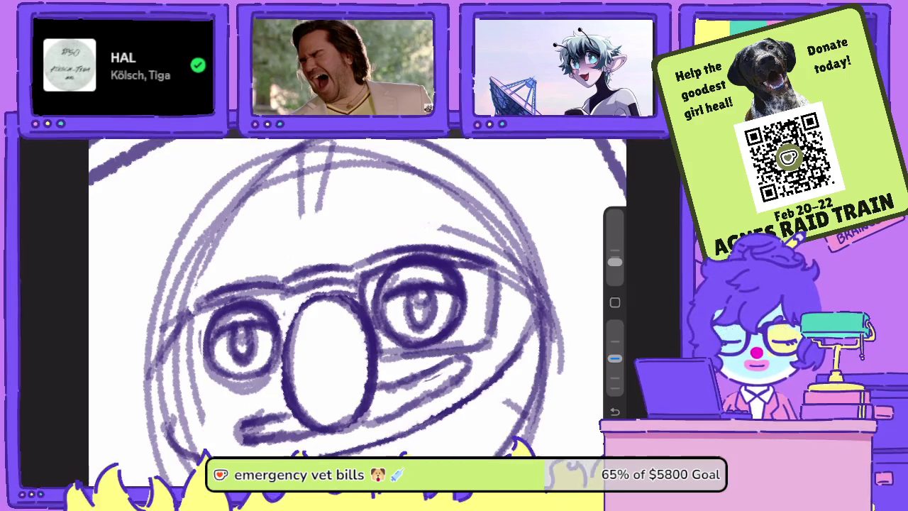
left_click_drag(496, 250, 350, 264)
left_click_drag(330, 362, 415, 301)
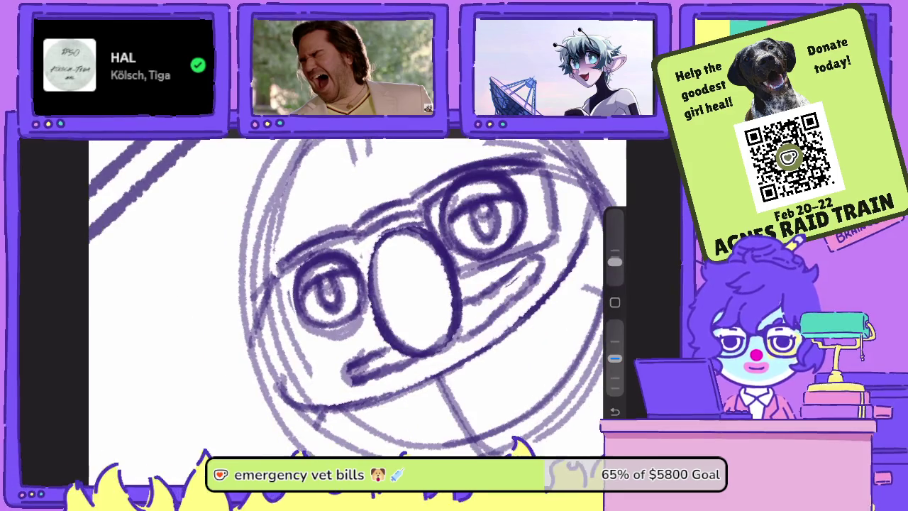
mouse_move(280, 261)
left_mouse_down()
mouse_move(265, 312)
mouse_move(288, 332)
left_mouse_up()
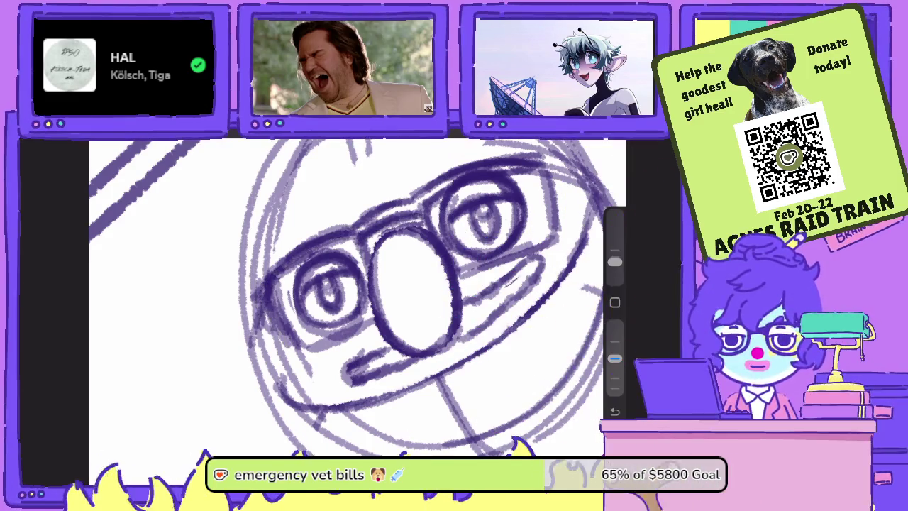
left_click_drag(283, 347, 351, 323)
Zoom the canvas view out and back in to review the clown face sketch.
scroll(358, 298, "down", 5)
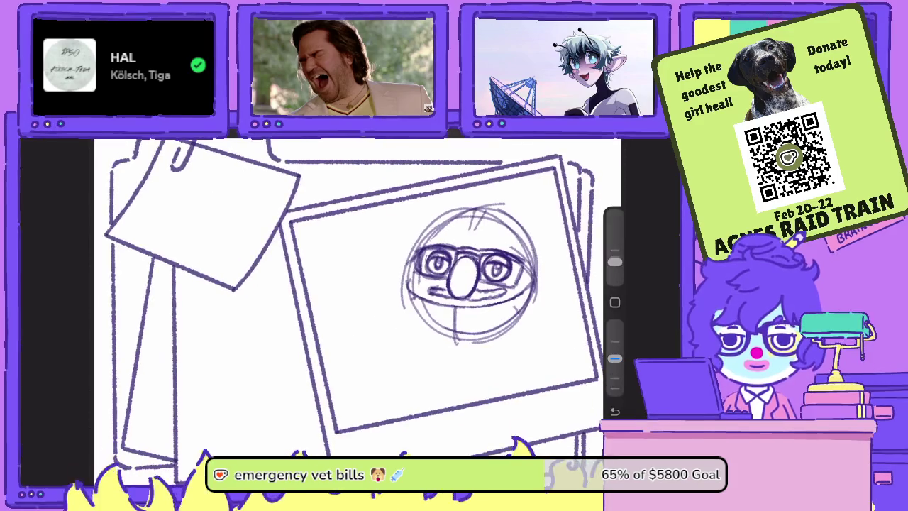
scroll(468, 277, "up", 5)
scroll(435, 263, "up", 3)
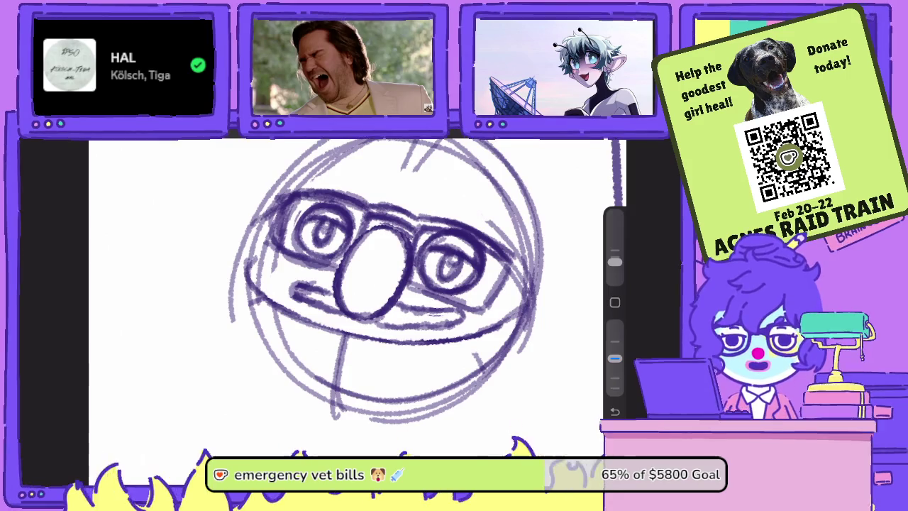
scroll(369, 284, "down", 2)
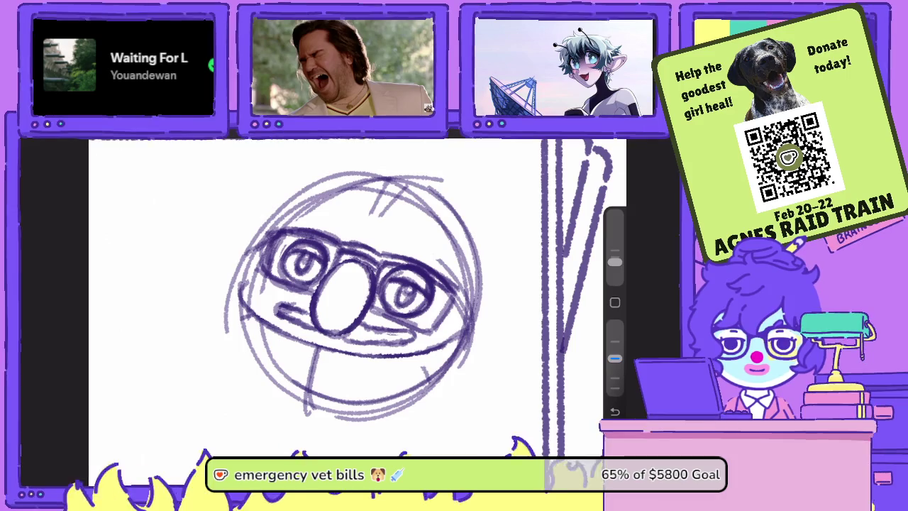
Lighten the left lens's top rim and redraw it darker.
scroll(347, 298, "down", 5)
scroll(347, 298, "up", 4)
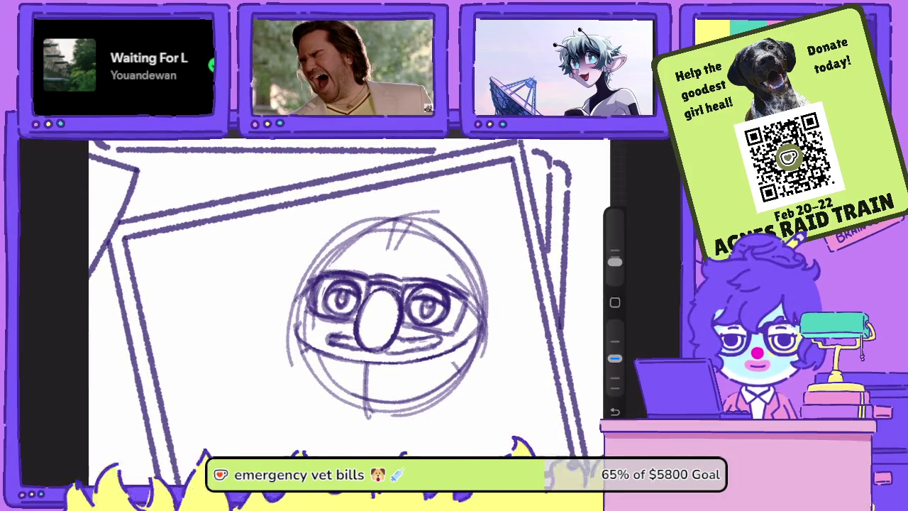
key("e")
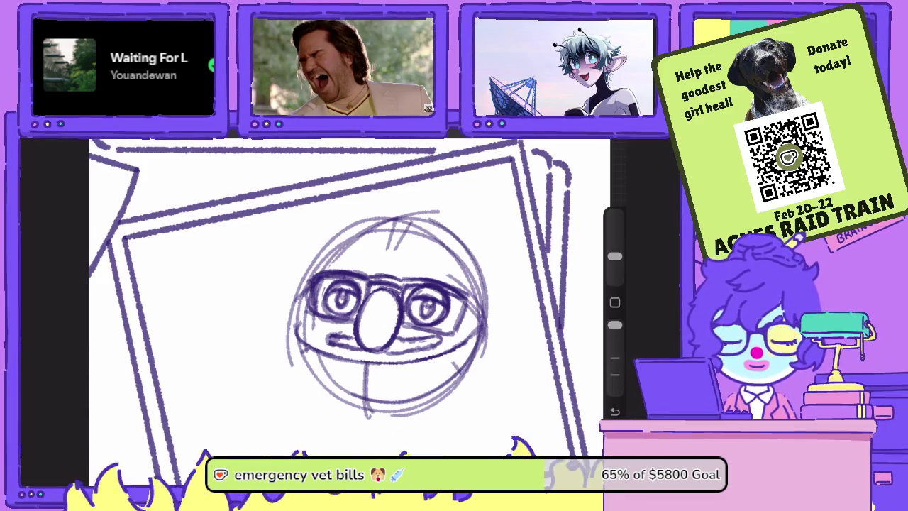
scroll(390, 312, "up", 3)
mouse_move(350, 264)
left_mouse_down()
mouse_move(298, 234)
mouse_move(294, 247)
left_mouse_up()
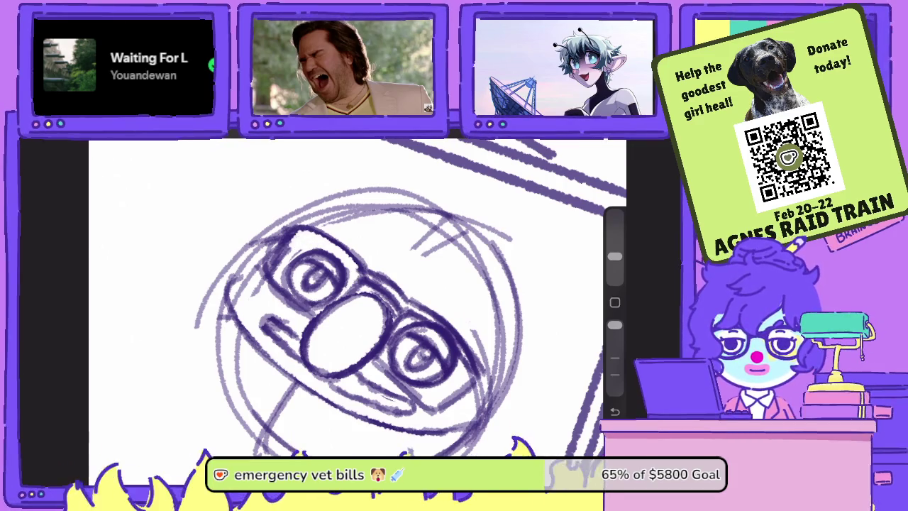
left_click_drag(615, 325, 615, 358)
mouse_move(358, 278)
left_mouse_down()
mouse_move(294, 231)
mouse_move(365, 265)
left_mouse_up()
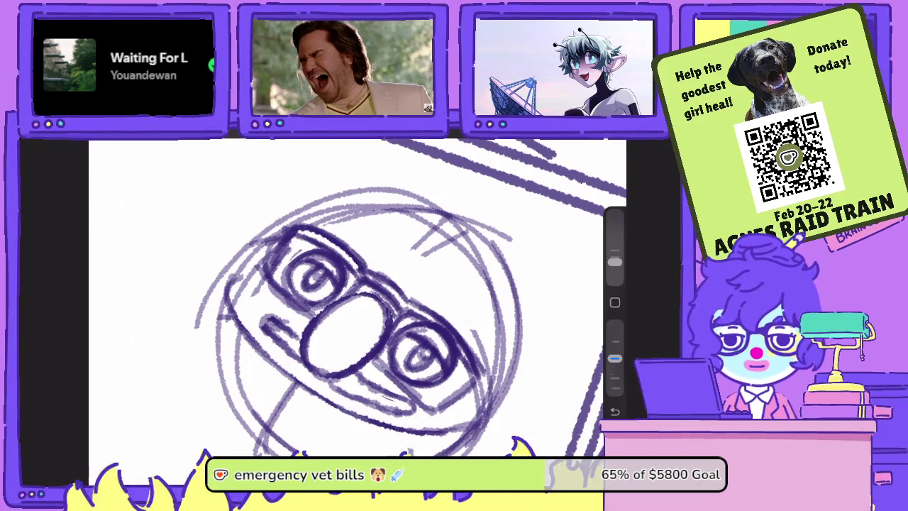
left_click_drag(614, 358, 614, 325)
Lighten the right lens's top rim, then darken its outer and top rims and the bridge.
left_click_drag(417, 309, 460, 341)
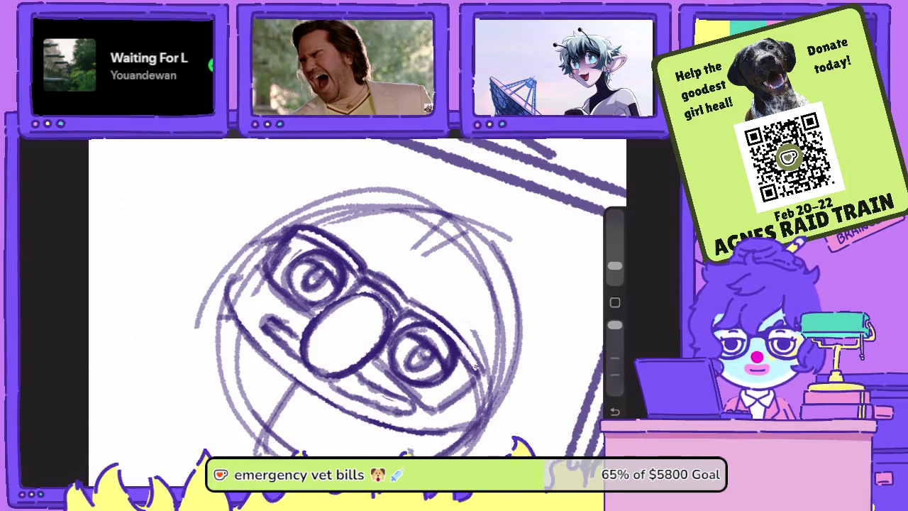
left_click_drag(614, 325, 614, 358)
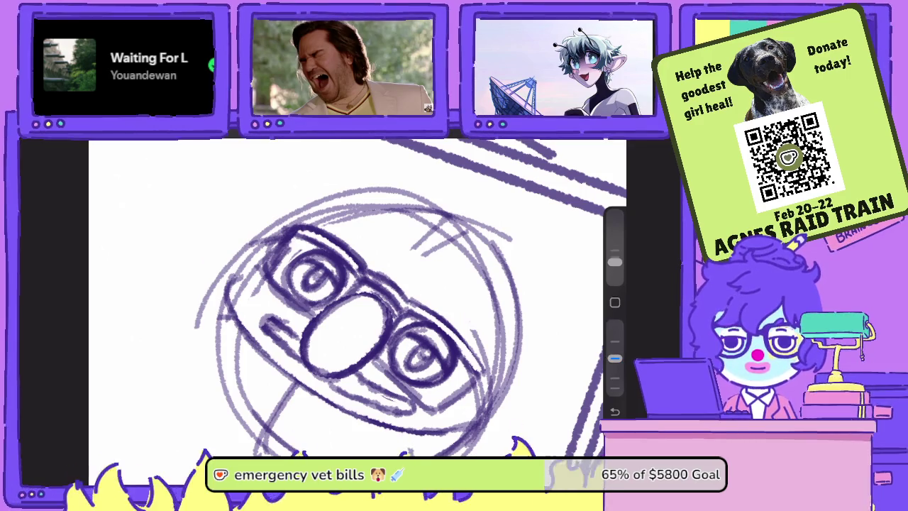
left_click_drag(415, 311, 461, 351)
left_click_drag(433, 323, 474, 370)
mouse_move(457, 331)
left_mouse_down()
mouse_move(483, 373)
mouse_move(444, 318)
left_mouse_up()
left_click_drag(476, 353, 371, 269)
left_click_drag(404, 311, 365, 285)
left_click_drag(614, 358, 614, 324)
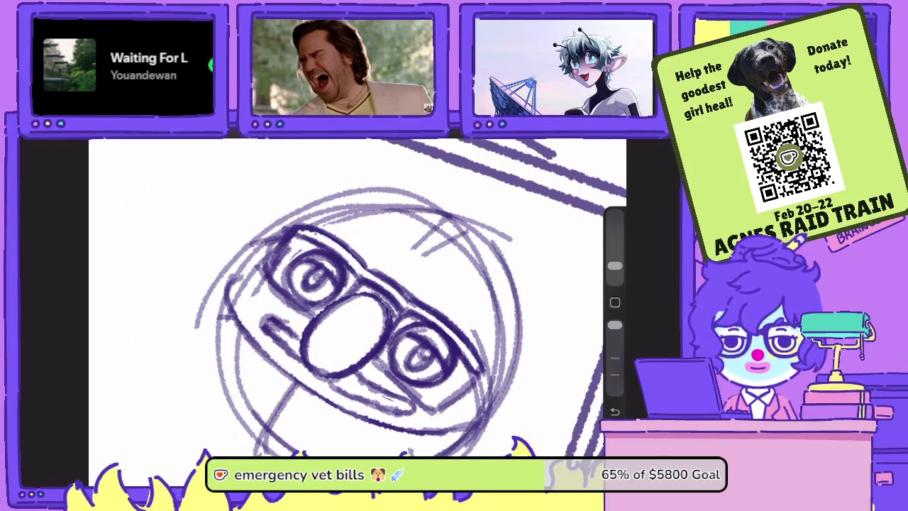
Erase the right strap end and stray strokes around the glasses, darkening the upper lens edge.
left_click_drag(354, 297, 383, 270)
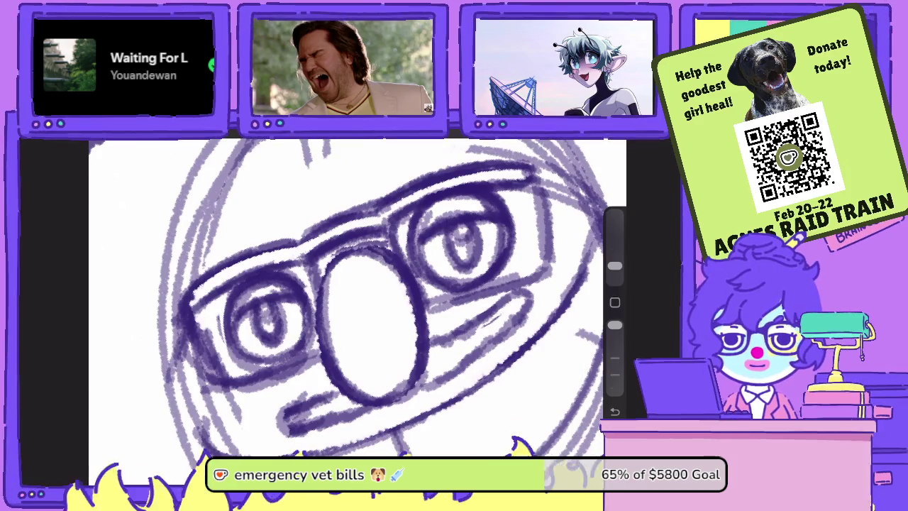
left_click_drag(354, 298, 312, 312)
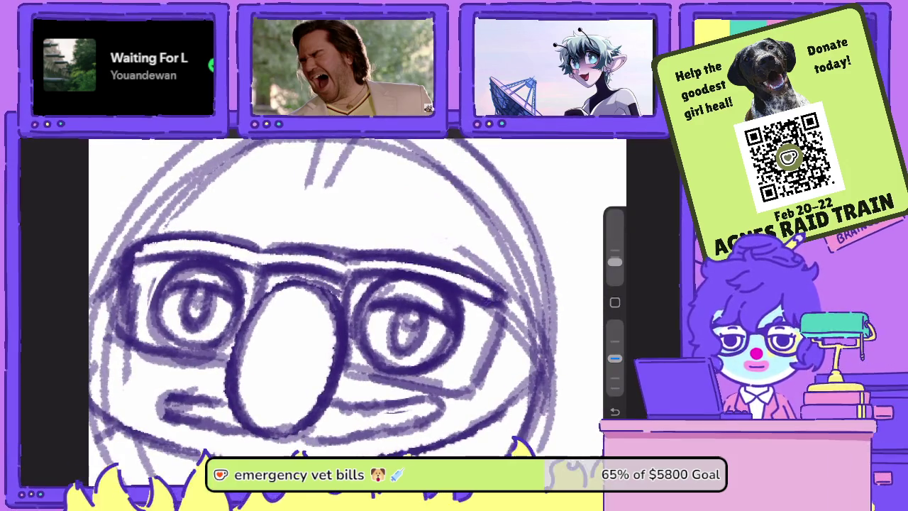
key("e")
mouse_move(490, 310)
left_mouse_down()
mouse_move(502, 287)
mouse_move(496, 276)
mouse_move(504, 299)
mouse_move(449, 244)
mouse_move(488, 265)
mouse_move(503, 305)
mouse_move(506, 280)
mouse_move(496, 334)
mouse_move(484, 320)
mouse_move(490, 361)
mouse_move(492, 318)
mouse_move(458, 398)
left_mouse_up()
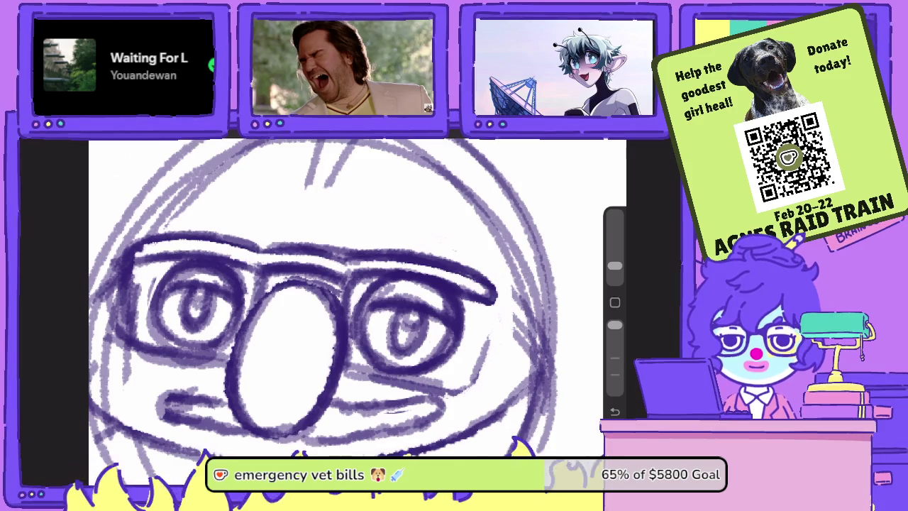
left_click_drag(614, 324, 615, 358)
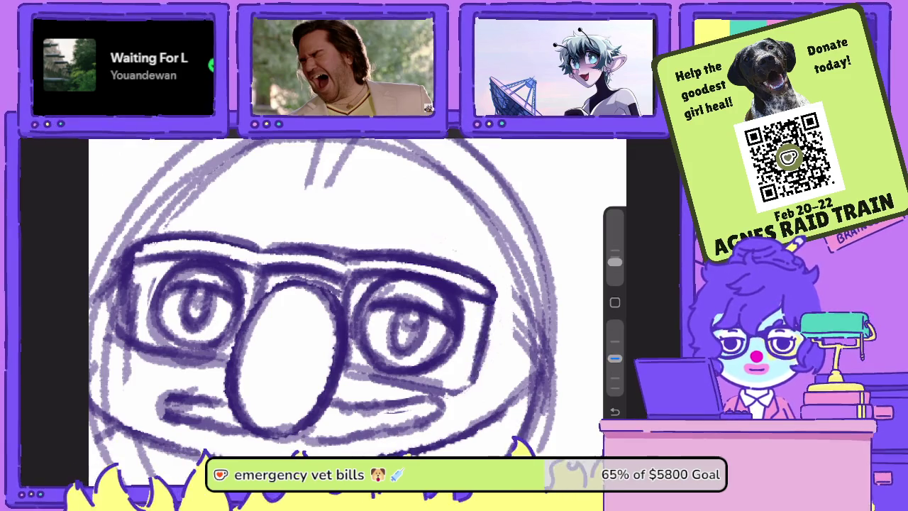
mouse_move(415, 273)
left_mouse_down()
mouse_move(372, 352)
mouse_move(422, 257)
mouse_move(418, 234)
mouse_move(420, 284)
mouse_move(376, 353)
left_mouse_up()
left_click_drag(422, 254, 389, 334)
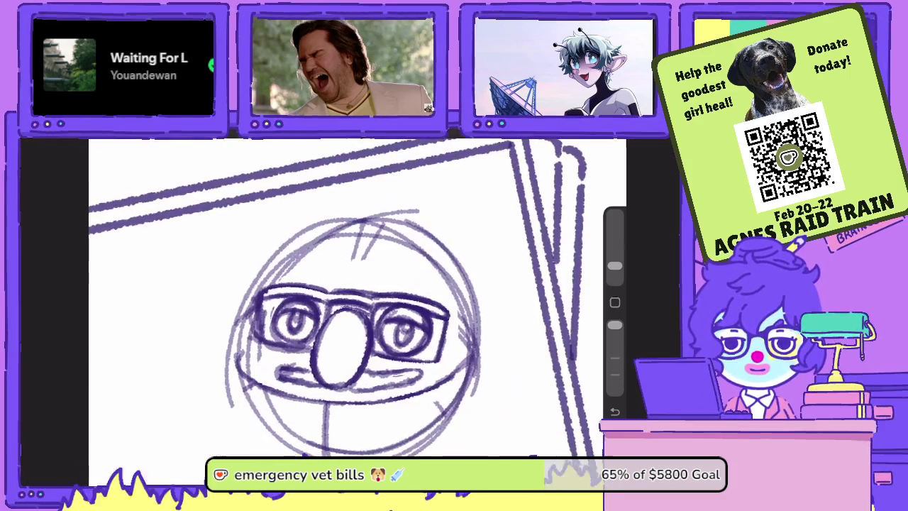
scroll(348, 298, "up", 3)
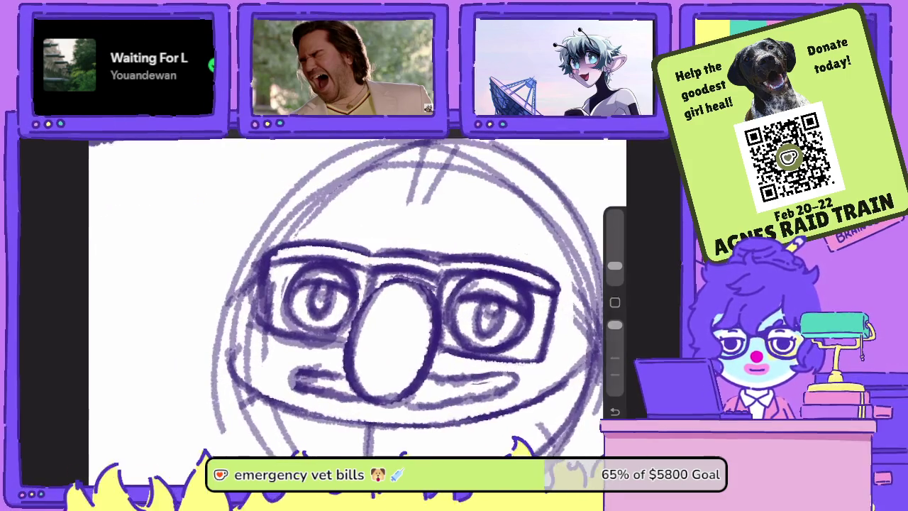
mouse_move(264, 273)
left_mouse_down()
mouse_move(265, 338)
mouse_move(328, 347)
left_mouse_up()
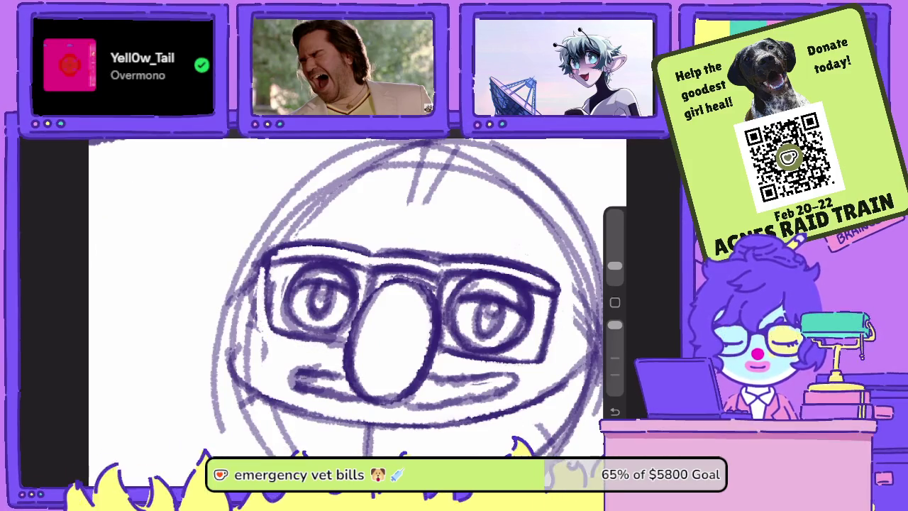
scroll(348, 298, "down", 2)
scroll(348, 298, "left", 2)
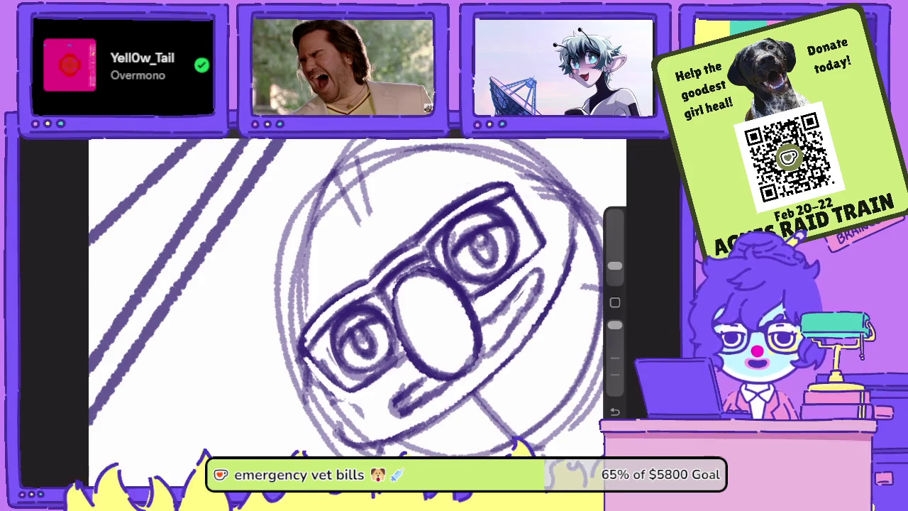
Undo the last erase stroke and lighten small strokes at the glasses' left edge.
scroll(357, 296, "up", 3)
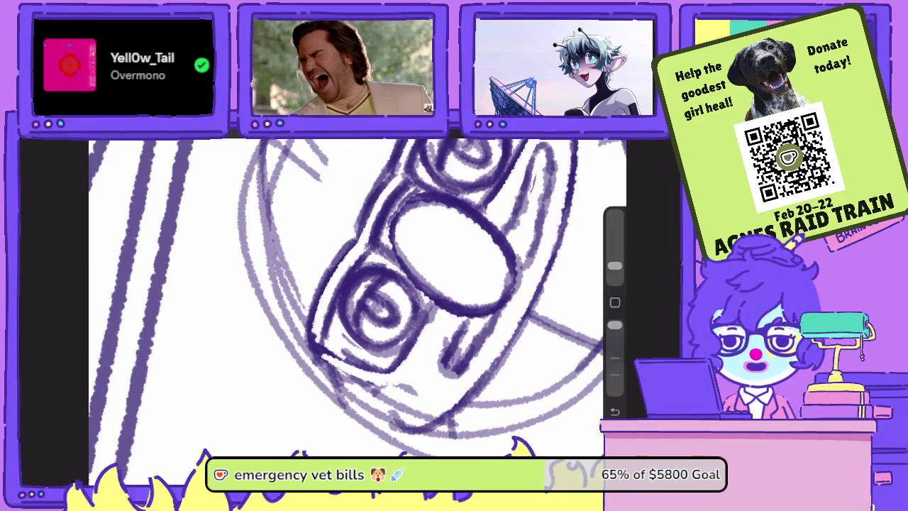
scroll(357, 297, "up", 3)
key("ctrl+z")
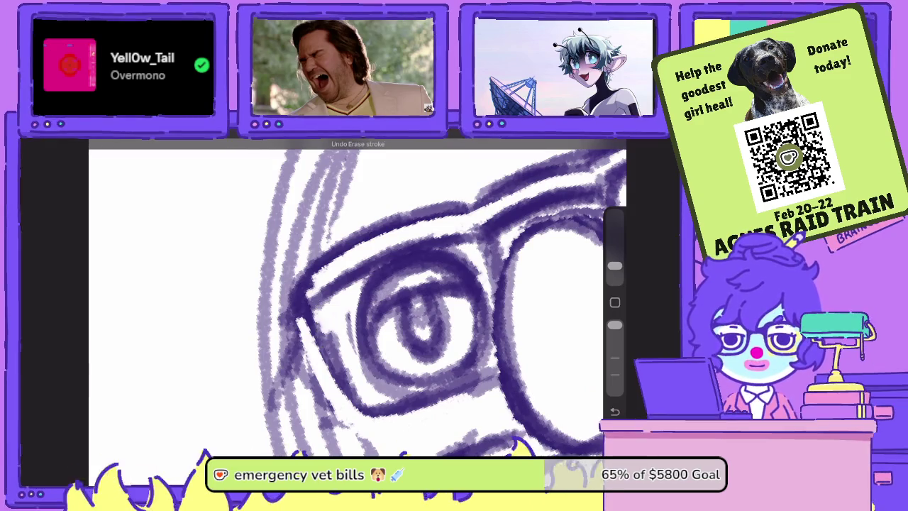
left_click_drag(615, 324, 614, 357)
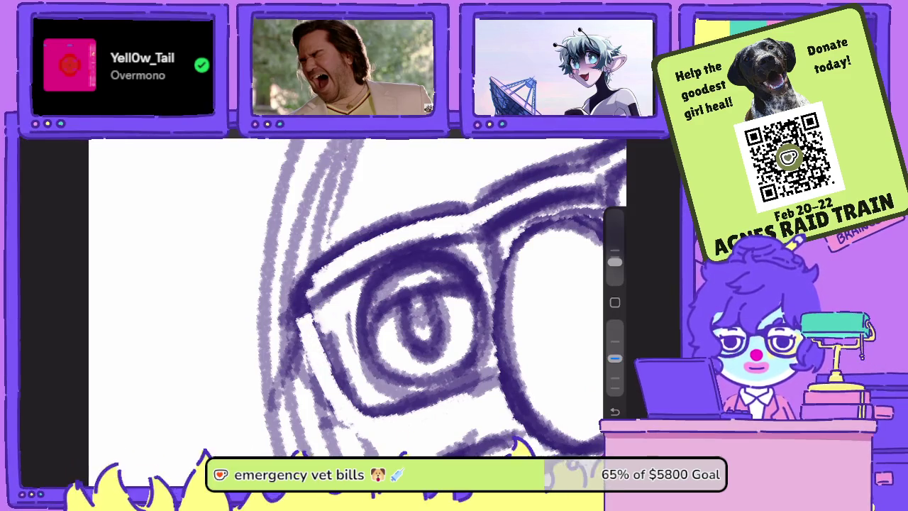
key("e")
left_click_drag(323, 273, 304, 298)
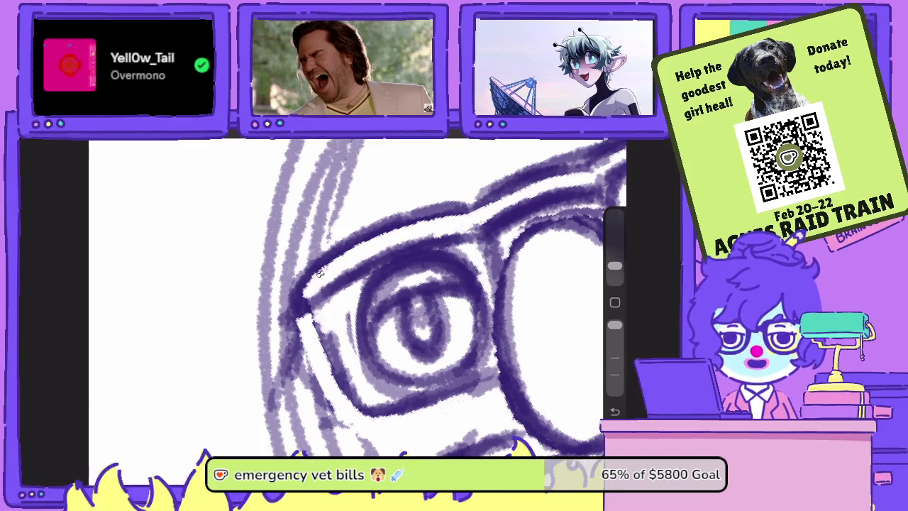
left_click_drag(426, 319, 376, 333)
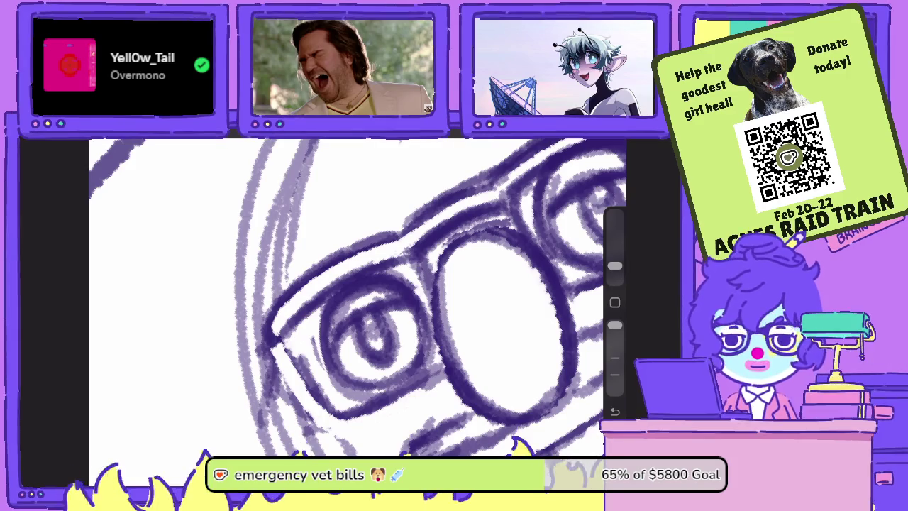
Add short dark strokes along the glasses' left edge and near the lower lens.
key("b")
mouse_move(272, 302)
left_mouse_down()
mouse_move(282, 339)
mouse_move(323, 329)
mouse_move(317, 389)
left_mouse_up()
mouse_move(285, 331)
left_mouse_down()
mouse_move(335, 411)
mouse_move(358, 425)
mouse_move(404, 384)
left_mouse_up()
scroll(355, 298, "down", 3)
left_click_drag(419, 312, 376, 302)
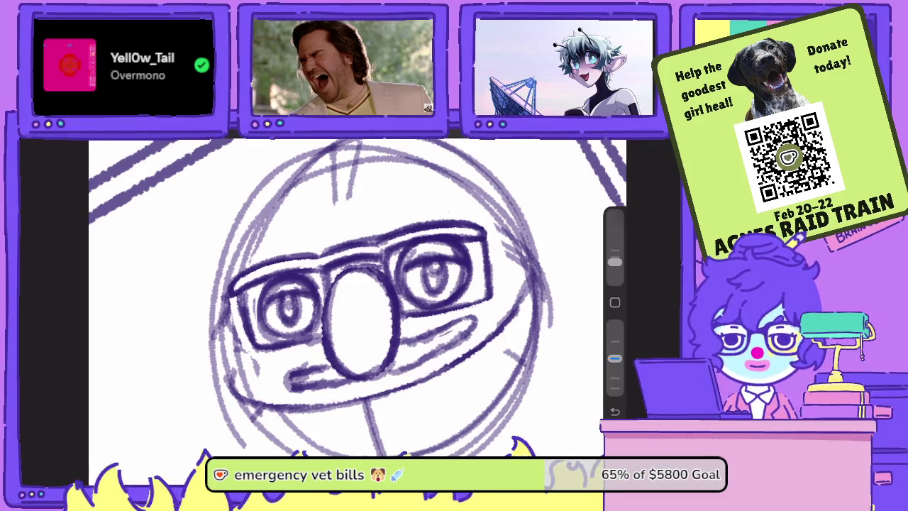
Lower the brush opacity and retrace the nose's top and left edges darker.
left_click_drag(355, 297, 397, 270)
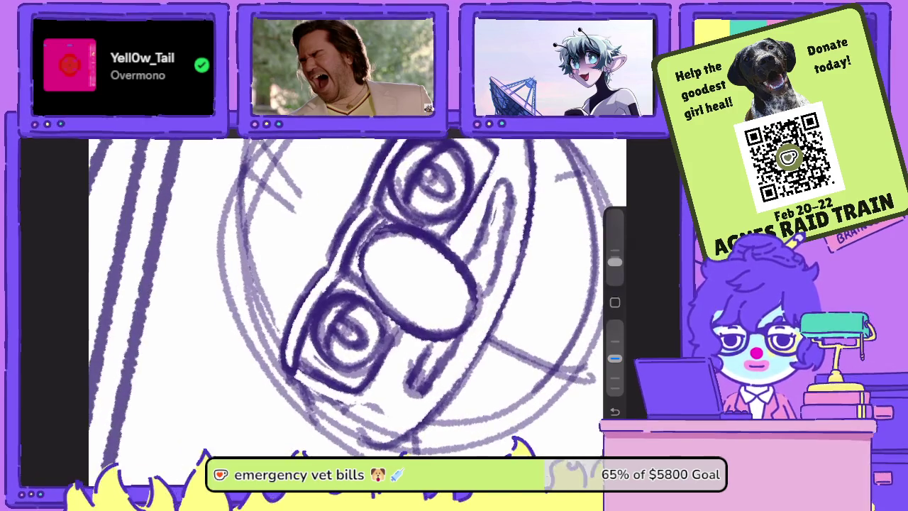
left_click_drag(614, 359, 614, 325)
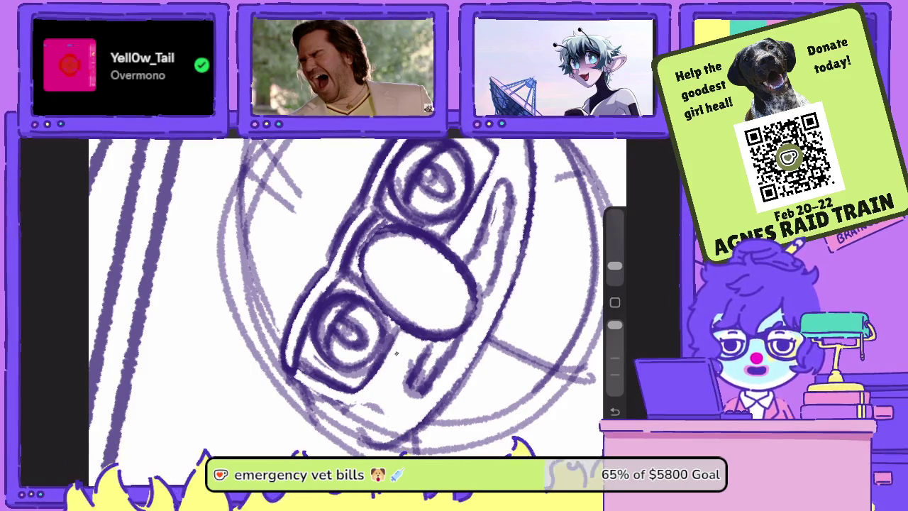
left_click_drag(398, 298, 355, 284)
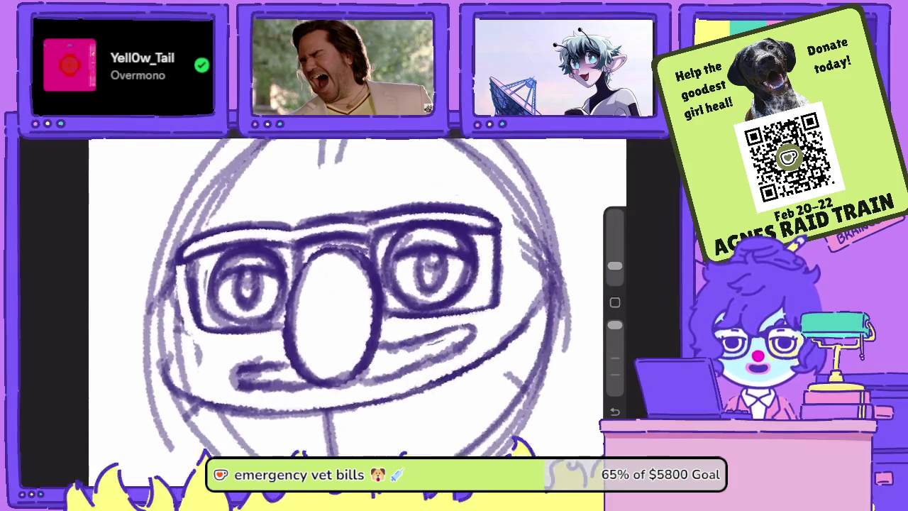
mouse_move(614, 324)
left_mouse_down()
mouse_move(614, 358)
mouse_move(614, 324)
left_mouse_up()
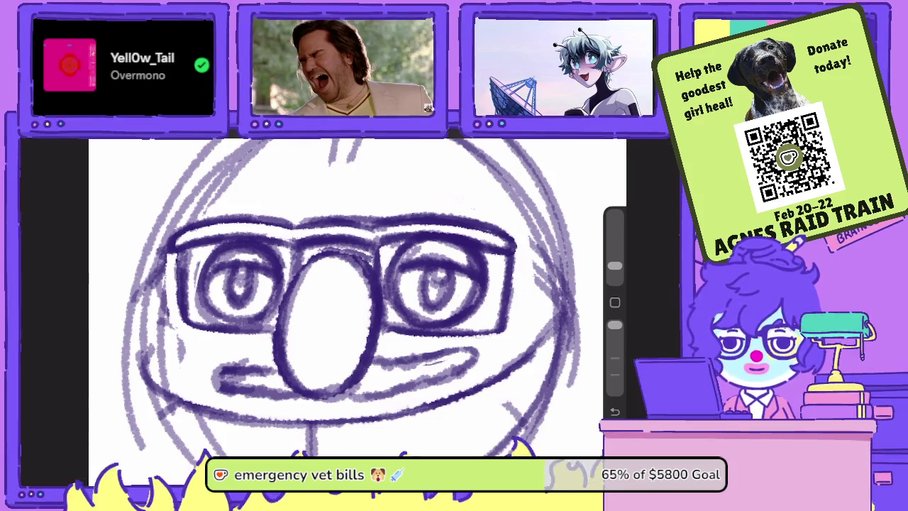
scroll(357, 297, "up", 2)
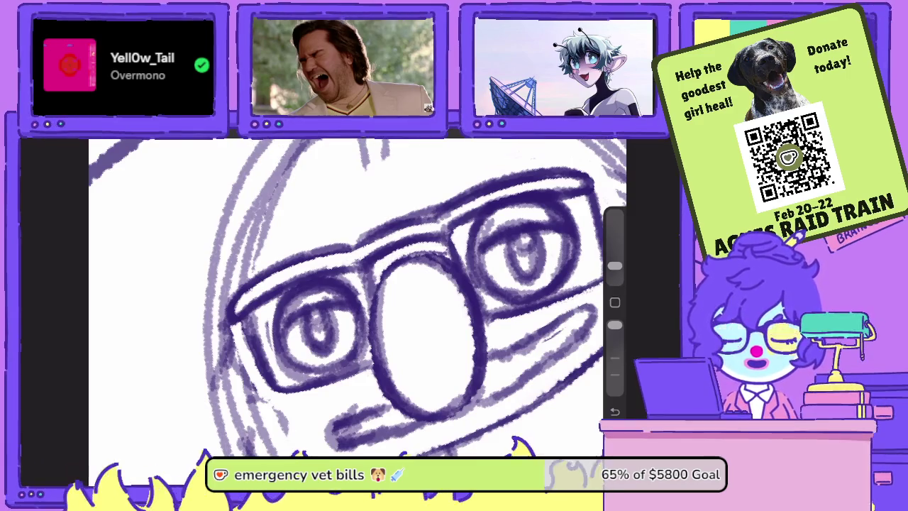
left_click_drag(614, 325, 614, 358)
mouse_move(451, 261)
left_mouse_down()
mouse_move(403, 249)
mouse_move(373, 289)
left_mouse_up()
left_click_drag(397, 257, 372, 311)
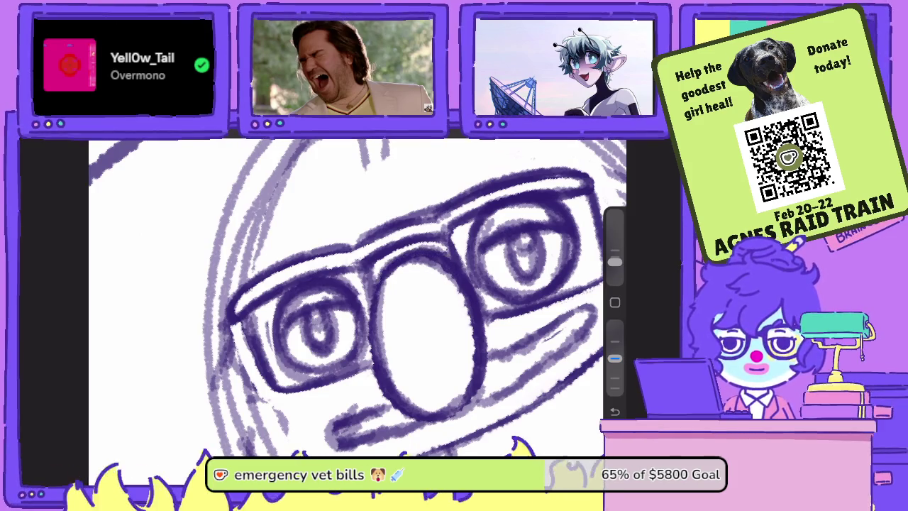
left_click_drag(376, 272, 368, 338)
left_click_drag(373, 298, 366, 363)
Erase stray strokes beside the face and small marks near the glasses.
scroll(411, 298, "down", 3)
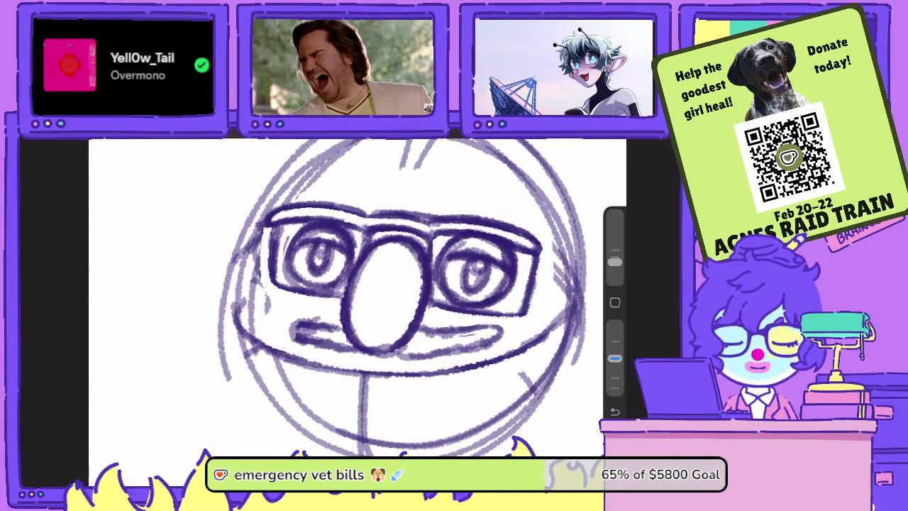
scroll(354, 298, "up", 2)
key("e")
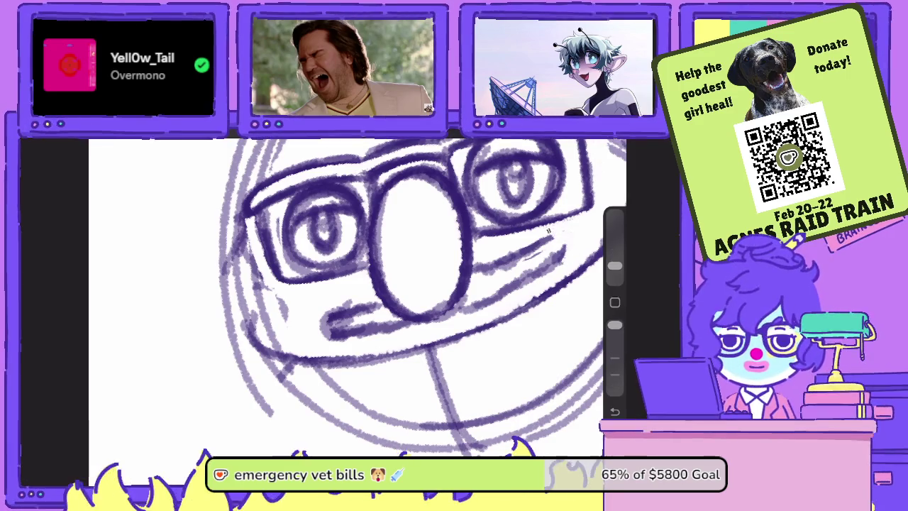
mouse_move(563, 237)
left_mouse_down()
mouse_move(560, 267)
mouse_move(545, 264)
left_mouse_up()
key("b")
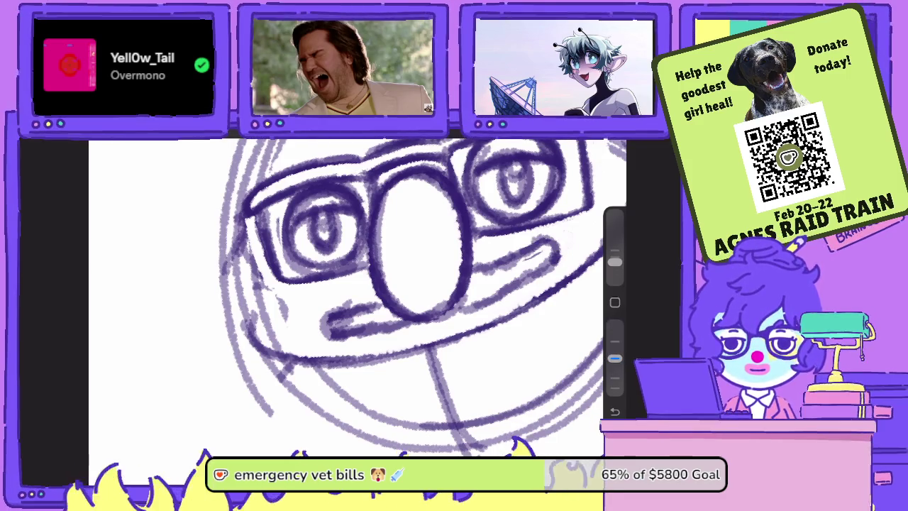
left_click_drag(461, 213, 397, 163)
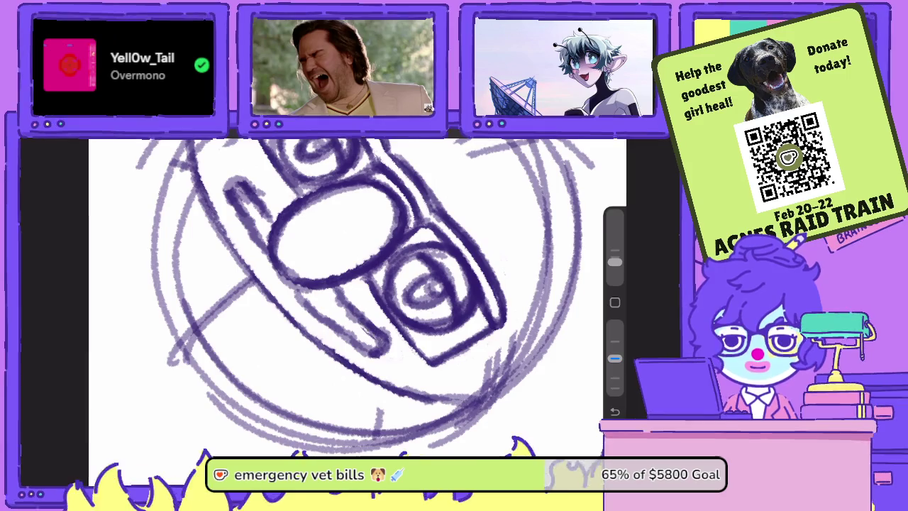
key("e")
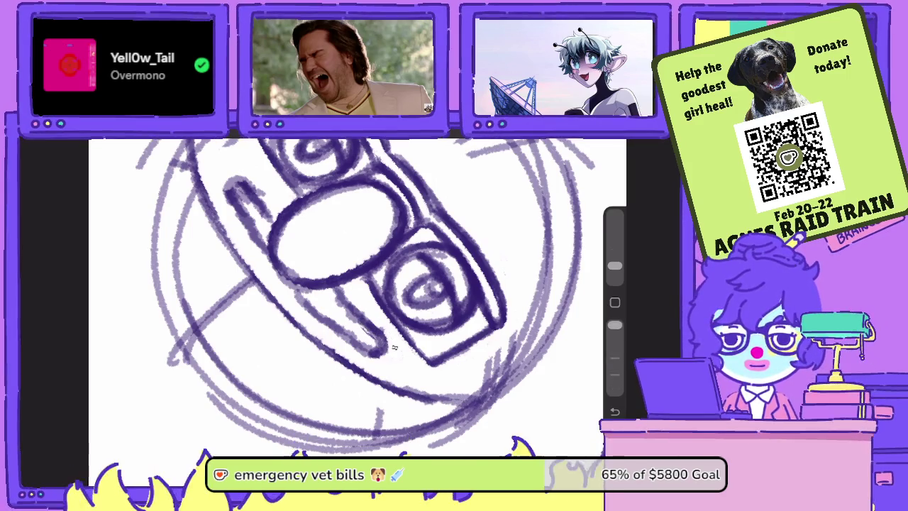
left_click_drag(394, 349, 376, 325)
left_click_drag(397, 163, 461, 213)
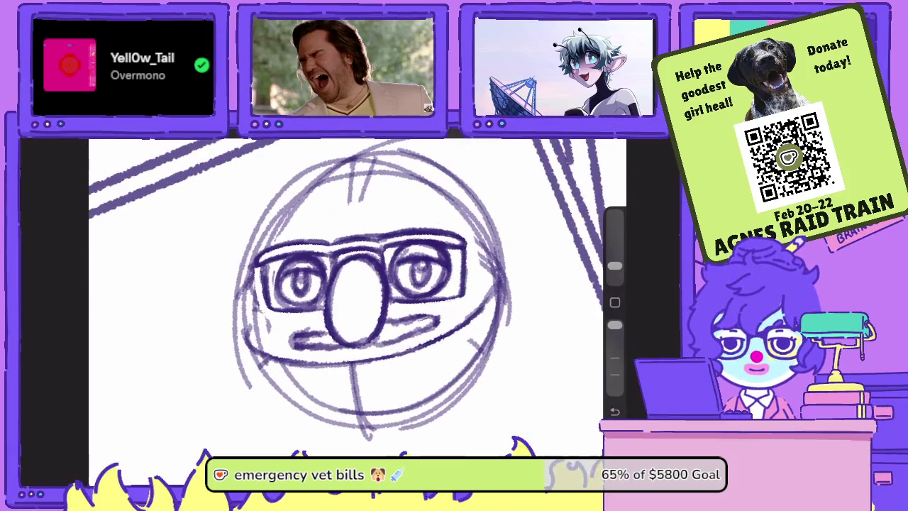
left_click_drag(614, 324, 614, 358)
left_click_drag(351, 312, 401, 319)
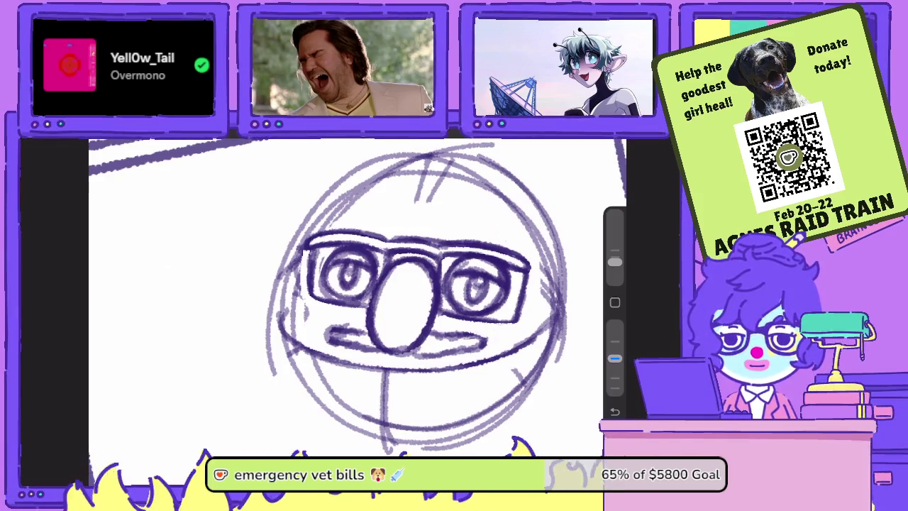
Redraw the head circle's lower-right, right and upper-right edges with darker strokes.
scroll(425, 284, "down", 3)
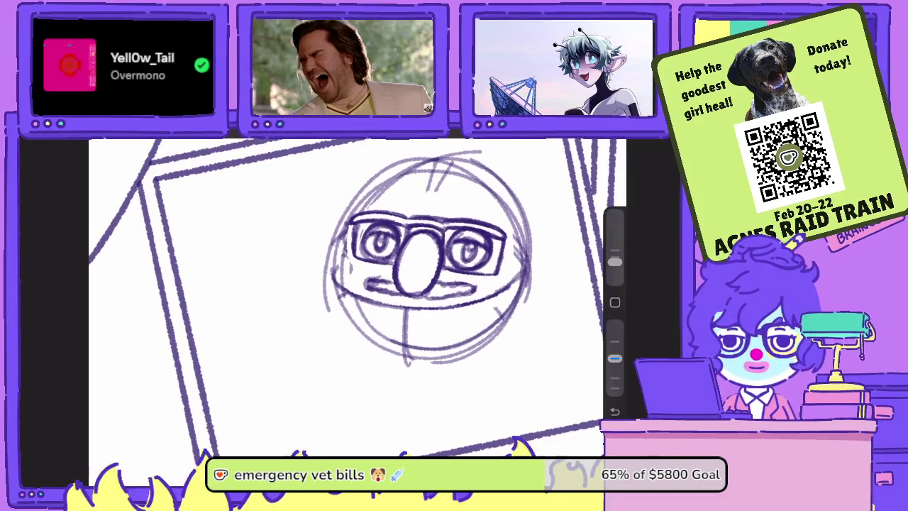
left_click_drag(425, 283, 383, 270)
left_click_drag(390, 344, 415, 361)
left_click_drag(426, 315, 404, 359)
mouse_move(419, 297)
left_mouse_down()
mouse_move(447, 344)
mouse_move(464, 255)
left_mouse_up()
left_click_drag(445, 301, 469, 217)
left_click_drag(463, 262, 468, 193)
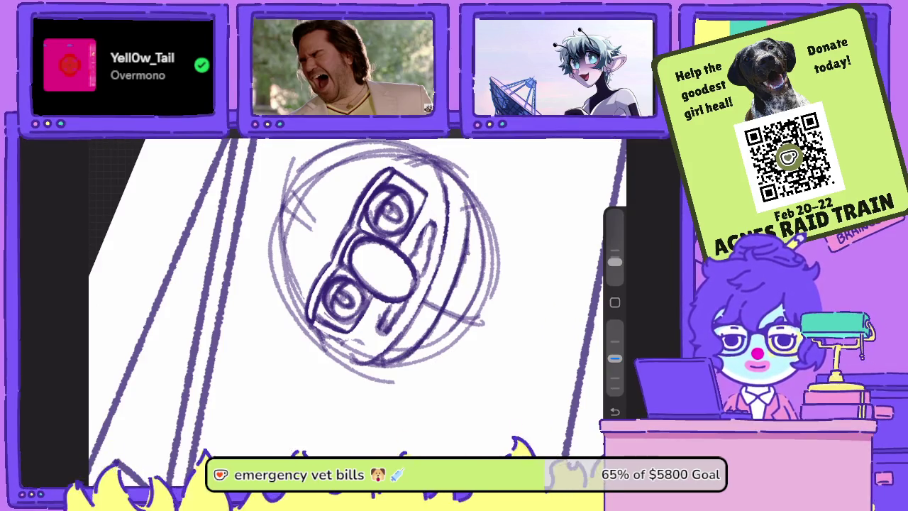
mouse_move(467, 239)
left_mouse_down()
mouse_move(458, 178)
mouse_move(446, 163)
left_mouse_up()
left_click_drag(448, 219, 441, 161)
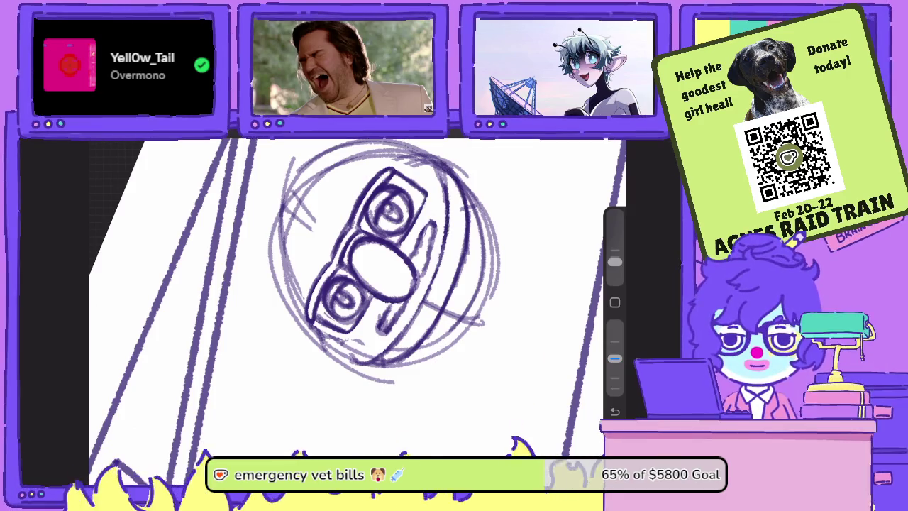
Darken the head's lower-left edge and add a short stroke near the top.
scroll(355, 298, "down", 3)
scroll(440, 284, "up", 3)
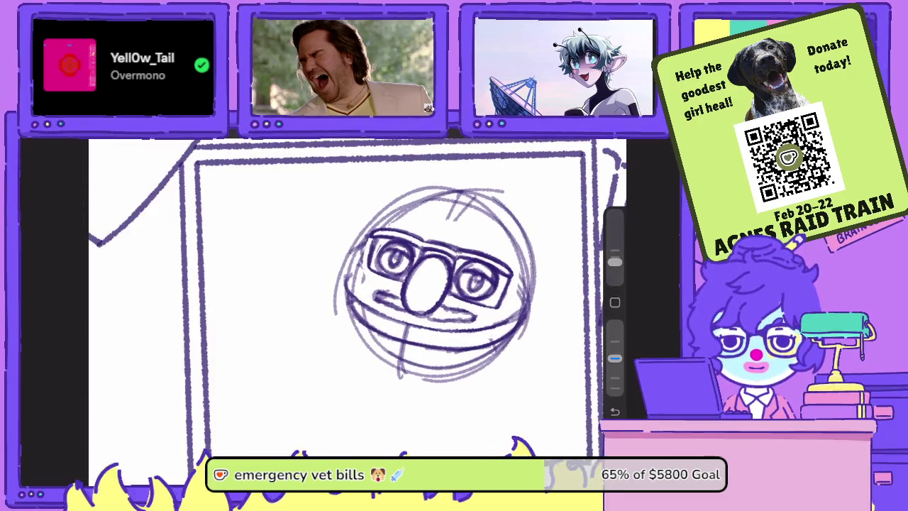
mouse_move(346, 297)
left_mouse_down()
mouse_move(346, 333)
mouse_move(368, 328)
left_mouse_up()
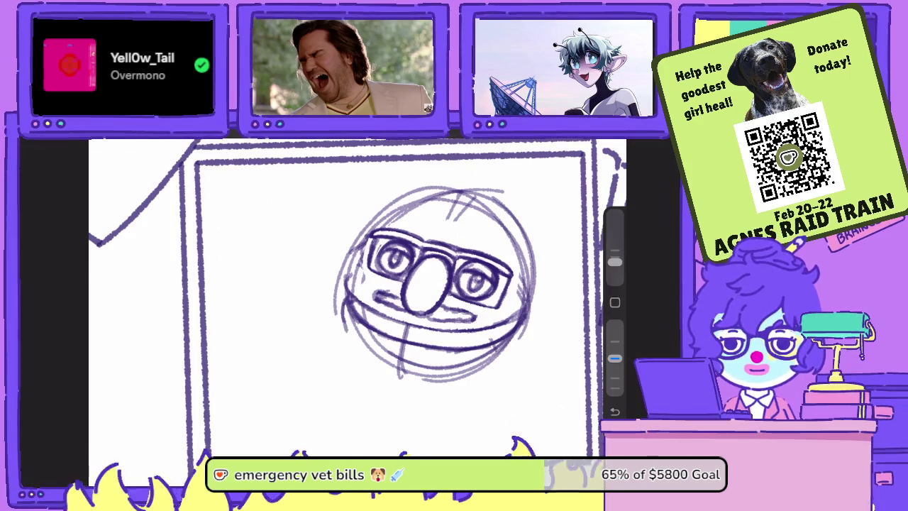
scroll(436, 283, "up", 1)
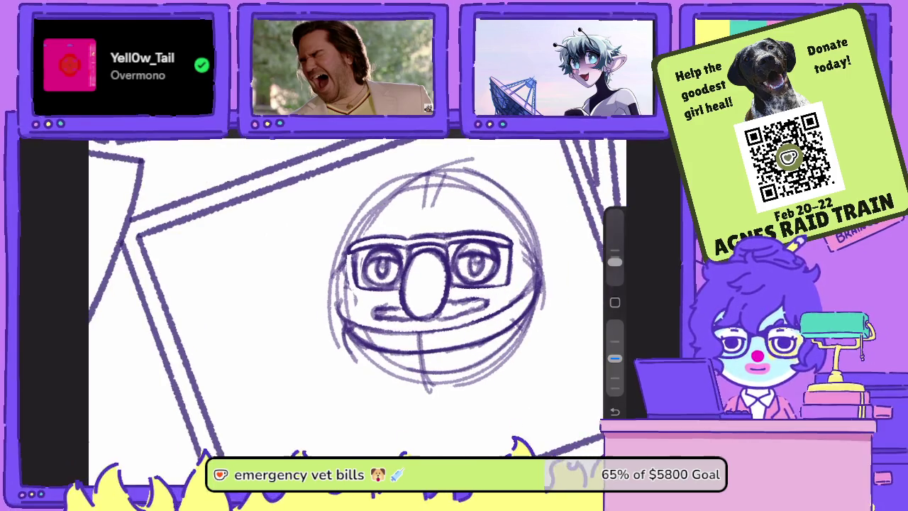
mouse_move(376, 223)
left_mouse_down()
mouse_move(393, 215)
mouse_move(389, 230)
mouse_move(398, 216)
left_mouse_up()
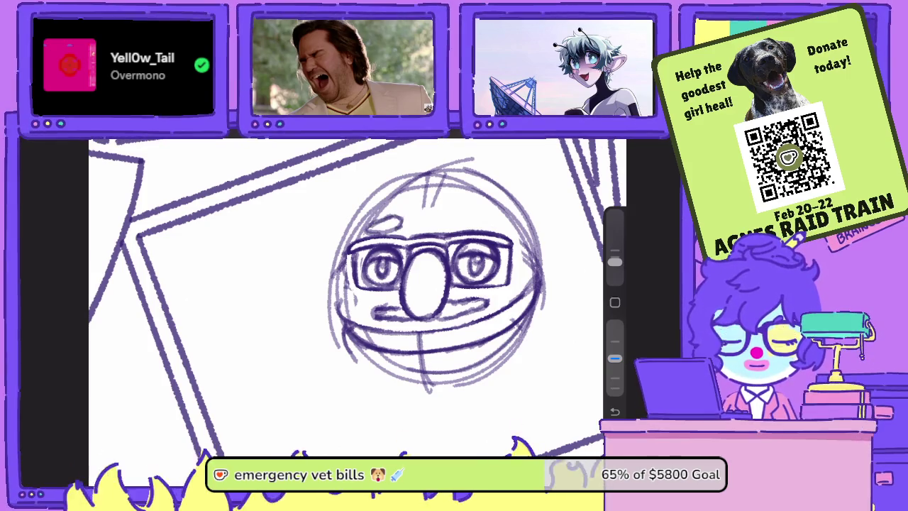
Sketch and shade eyebrows above the right and left lenses.
scroll(347, 298, "up", 1)
mouse_move(416, 292)
left_mouse_down()
mouse_move(425, 302)
mouse_move(419, 275)
left_mouse_up()
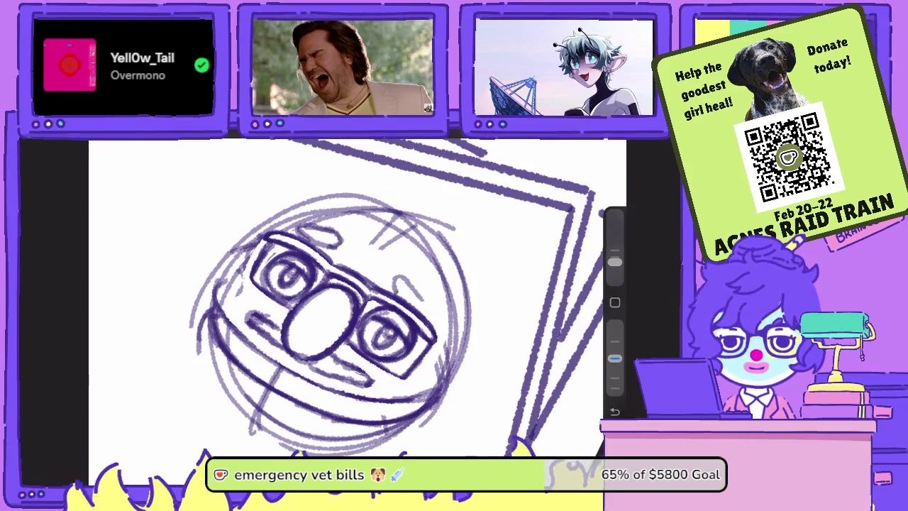
left_click_drag(396, 310, 430, 303)
mouse_move(397, 273)
left_mouse_down()
mouse_move(411, 287)
mouse_move(396, 278)
left_mouse_up()
mouse_move(339, 232)
left_mouse_down()
mouse_move(329, 244)
mouse_move(299, 244)
left_mouse_up()
Retrace the outer and side edges of the glasses frame darker.
left_click_drag(355, 298, 326, 270)
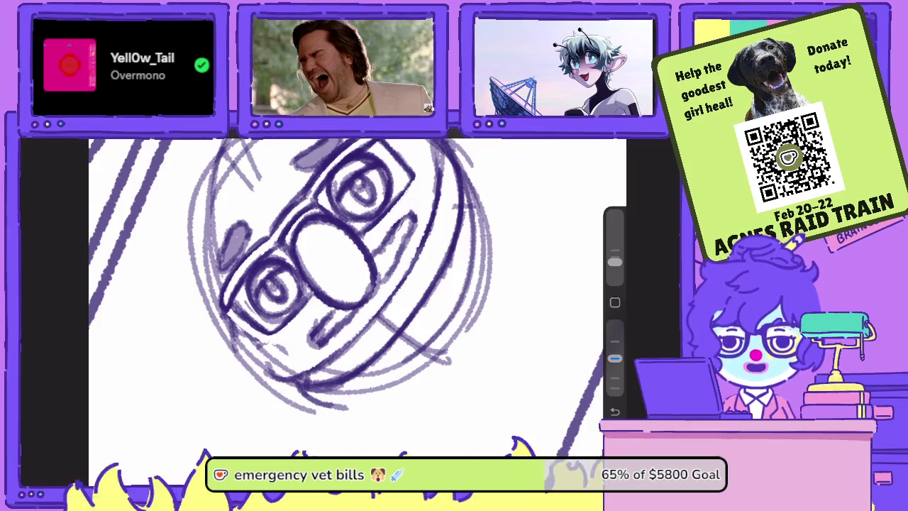
mouse_move(354, 298)
left_mouse_down()
mouse_move(319, 284)
mouse_move(383, 298)
left_mouse_up()
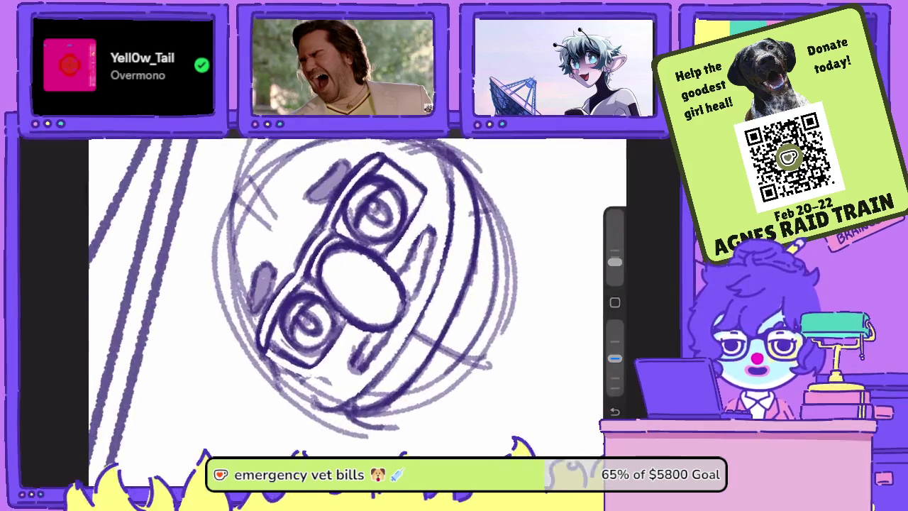
left_click_drag(372, 160, 353, 271)
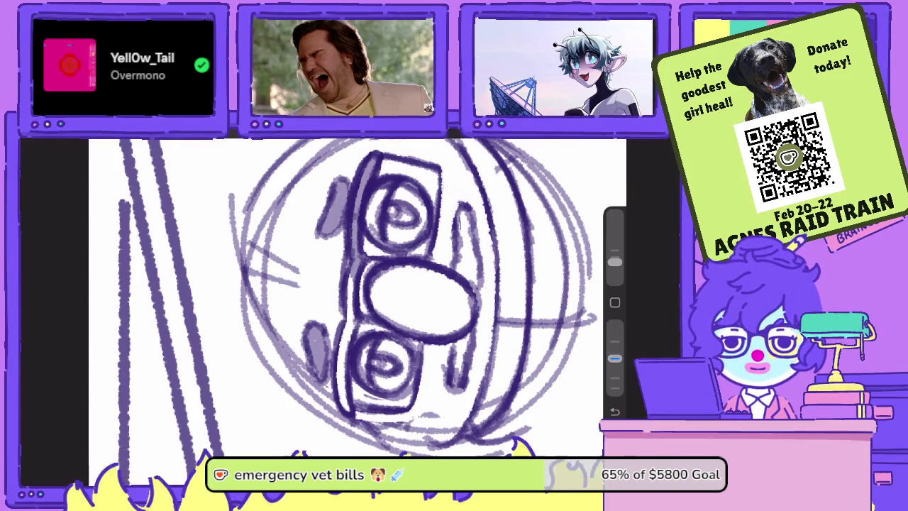
left_click_drag(355, 214, 349, 292)
left_click_drag(349, 278, 344, 363)
left_click_drag(344, 327, 346, 411)
Rework the nose's top edge and darken its upper-left edge.
left_click_drag(355, 298, 376, 319)
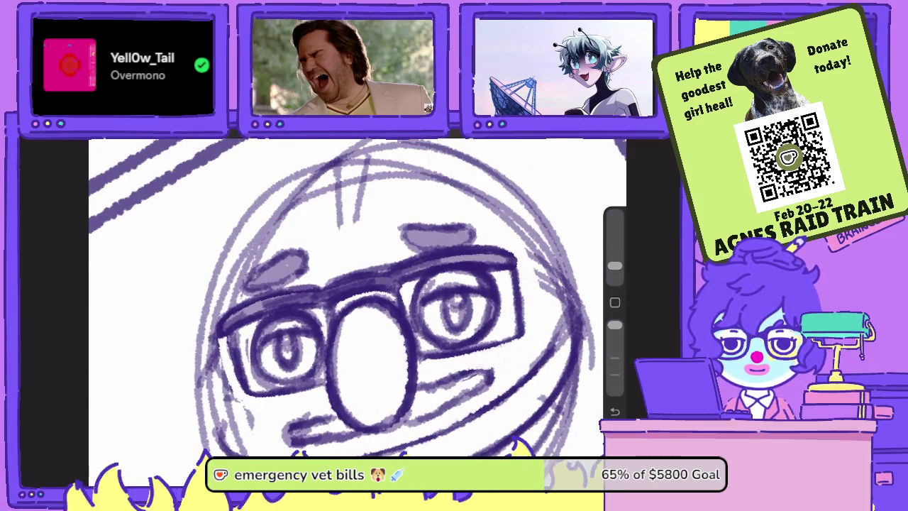
mouse_move(400, 342)
left_mouse_down()
mouse_move(376, 307)
mouse_move(357, 304)
mouse_move(343, 319)
mouse_move(350, 309)
left_mouse_up()
left_click_drag(614, 324, 615, 357)
left_click_drag(425, 319, 397, 234)
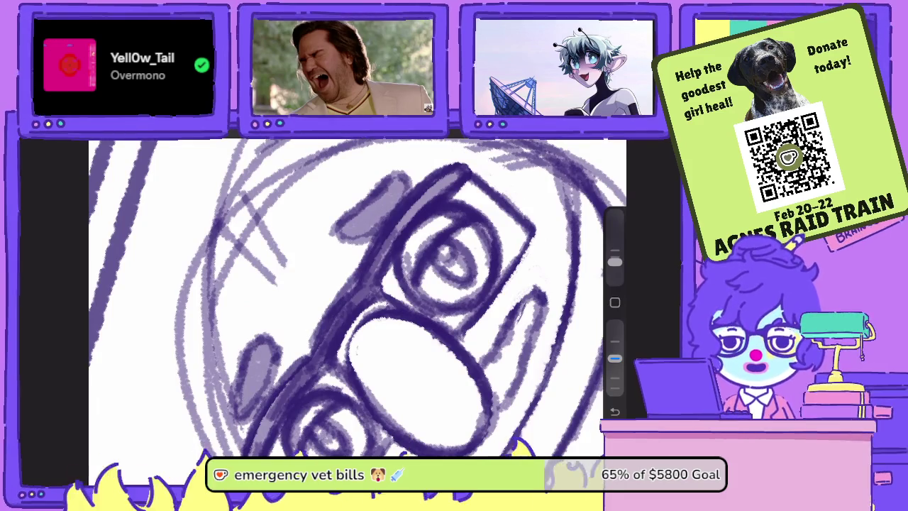
mouse_move(343, 368)
left_mouse_down()
mouse_move(355, 322)
mouse_move(395, 299)
left_mouse_up()
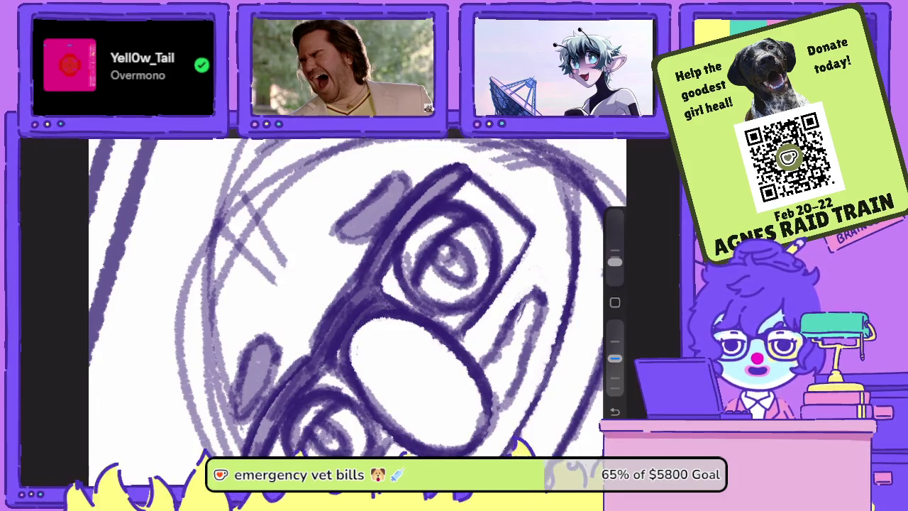
left_click_drag(397, 234, 425, 319)
Darken both pupils and shade the right cheek and the mustache under the nose.
left_click_drag(251, 340, 244, 324)
left_click_drag(390, 335, 382, 318)
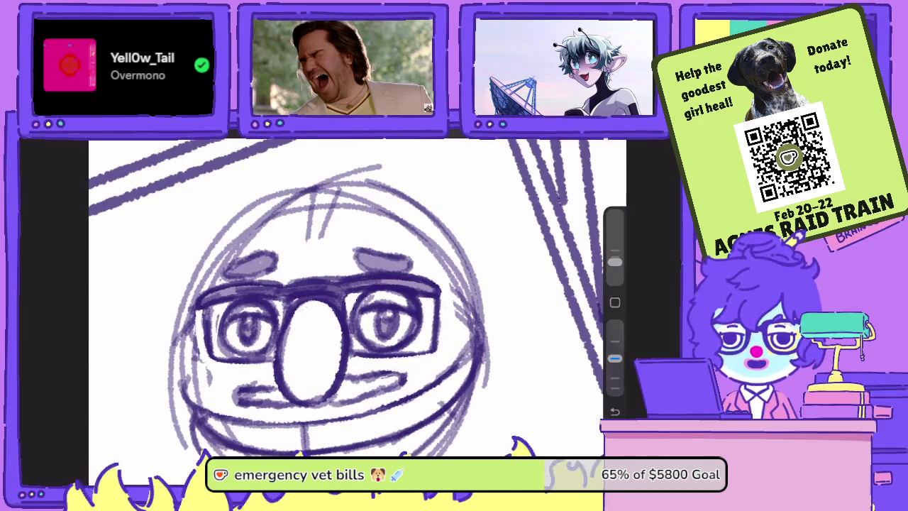
mouse_move(320, 333)
left_mouse_down()
mouse_move(305, 284)
mouse_move(369, 270)
left_mouse_up()
left_click_drag(449, 291, 376, 340)
mouse_move(422, 298)
left_mouse_down()
mouse_move(376, 337)
mouse_move(383, 320)
left_mouse_up()
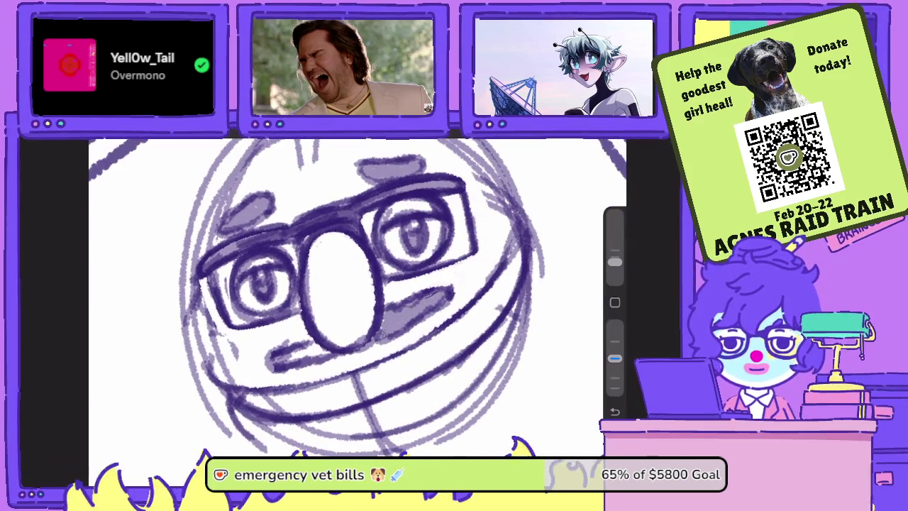
left_click_drag(336, 352, 261, 363)
scroll(333, 305, "down", 3)
scroll(348, 298, "up", 2)
Straighten and zoom the face view, then drag the opacity slider down for lighter strokes.
scroll(348, 297, "up", 2)
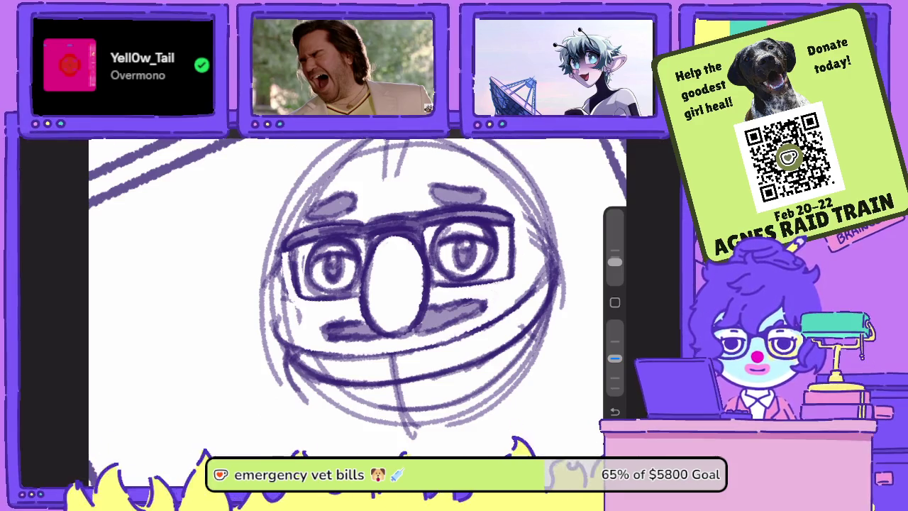
left_click_drag(614, 358, 614, 324)
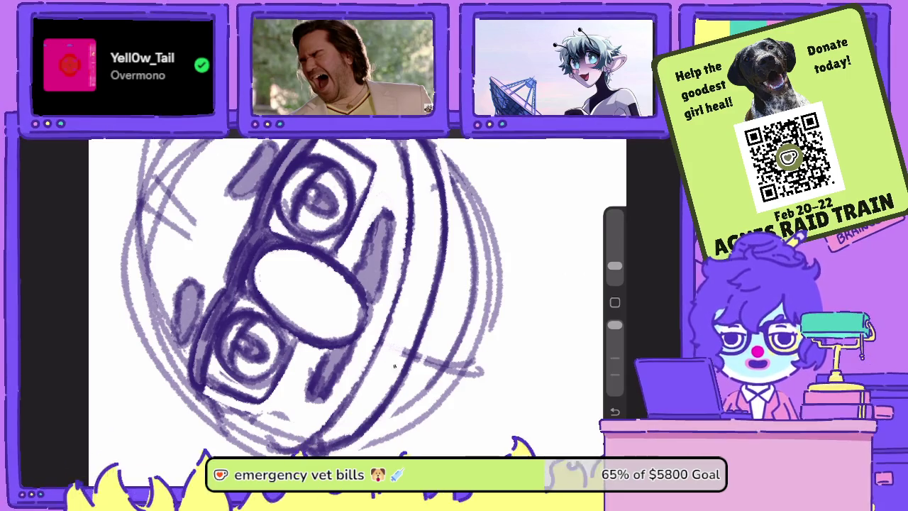
left_click_drag(319, 297, 383, 283)
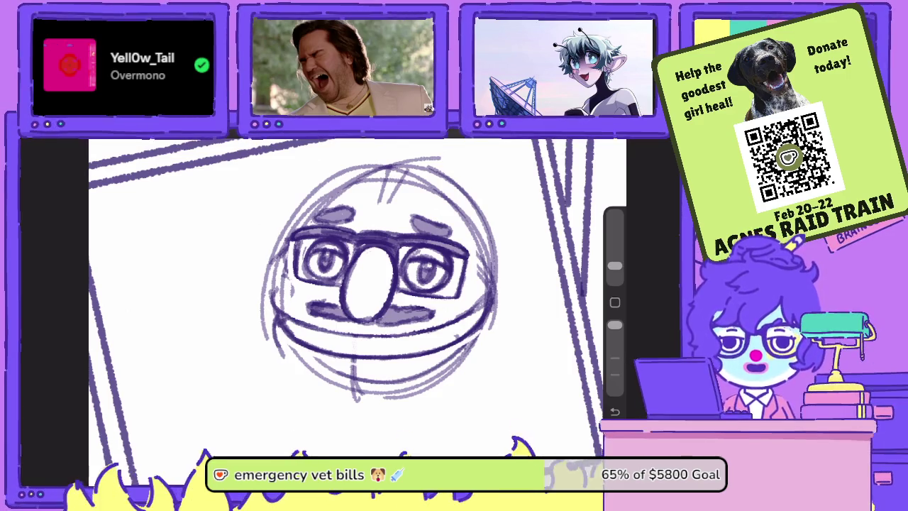
scroll(352, 286, "up", 5)
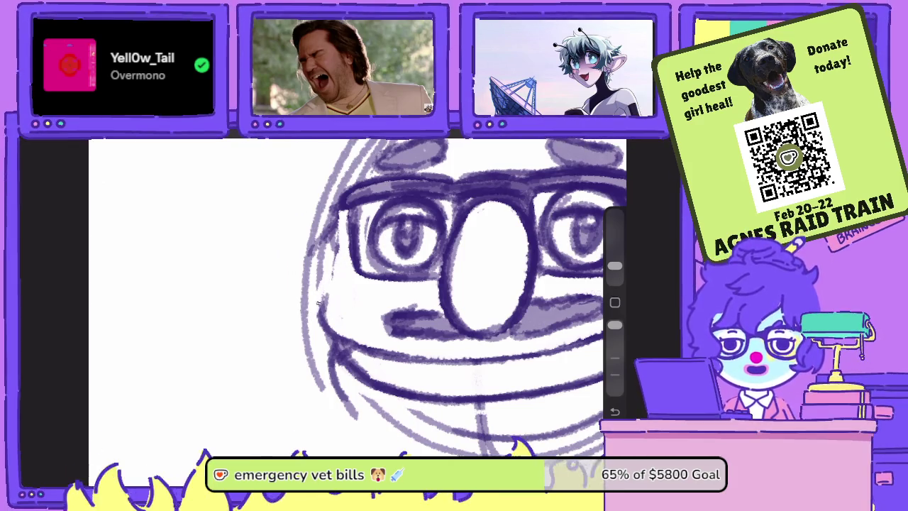
scroll(309, 323, "down", 3)
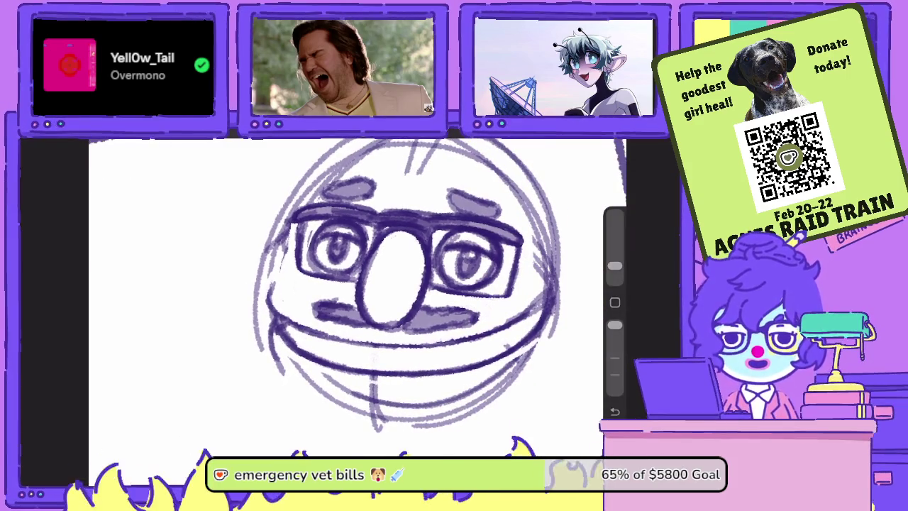
left_click_drag(614, 266, 614, 262)
left_click_drag(614, 324, 614, 358)
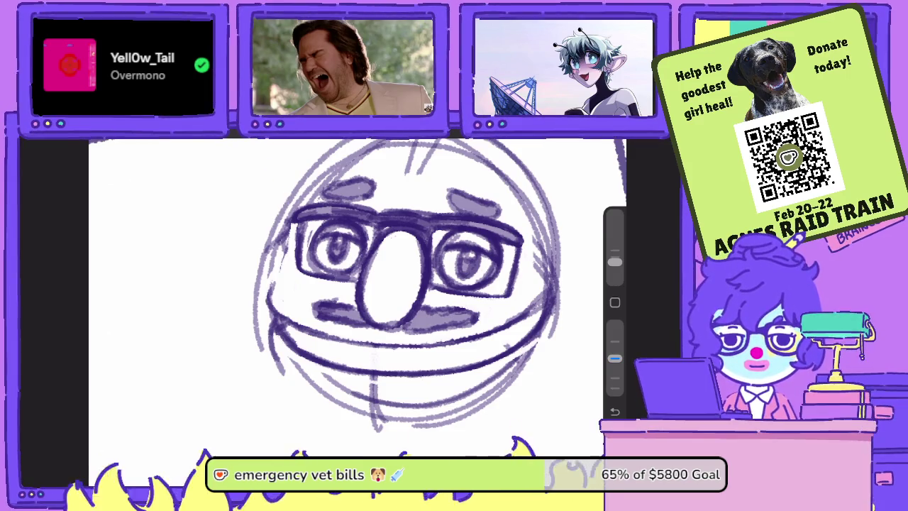
Restroke the nose's right and upper-right edges, toggling the brush opacity.
scroll(405, 270, "up", 3)
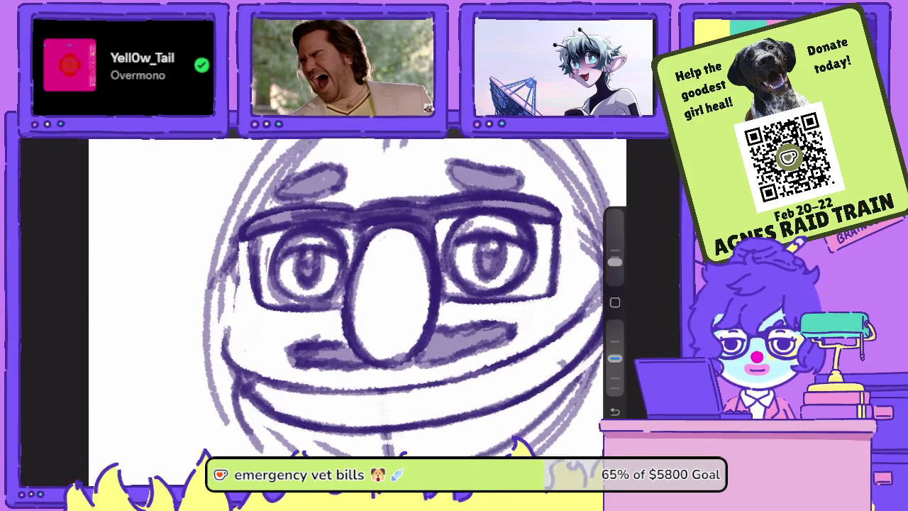
left_click_drag(427, 234, 428, 323)
left_click_drag(614, 358, 614, 324)
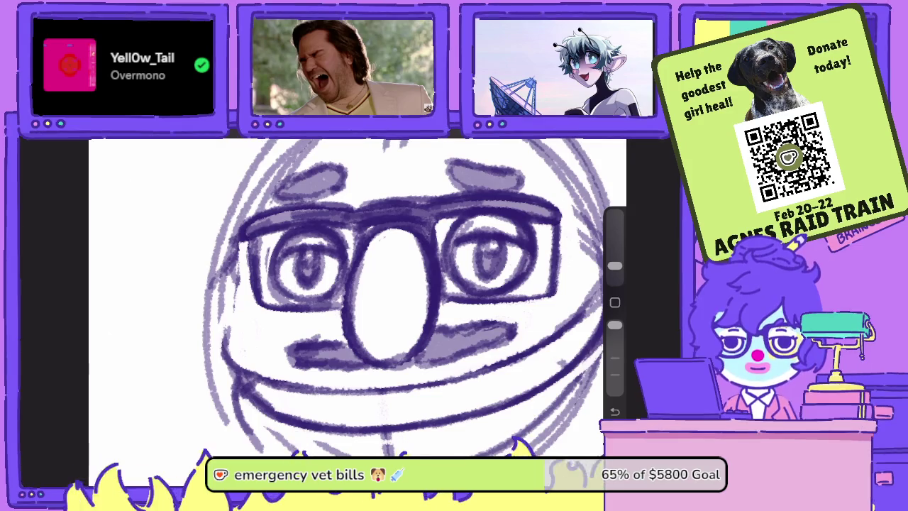
mouse_move(441, 320)
left_mouse_down()
mouse_move(441, 261)
mouse_move(426, 231)
left_mouse_up()
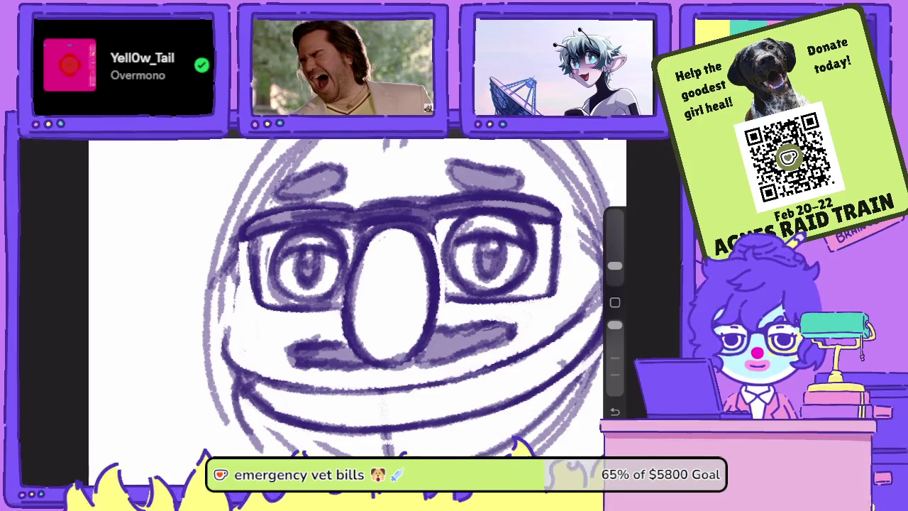
left_click_drag(615, 324, 614, 358)
left_click_drag(434, 217, 434, 268)
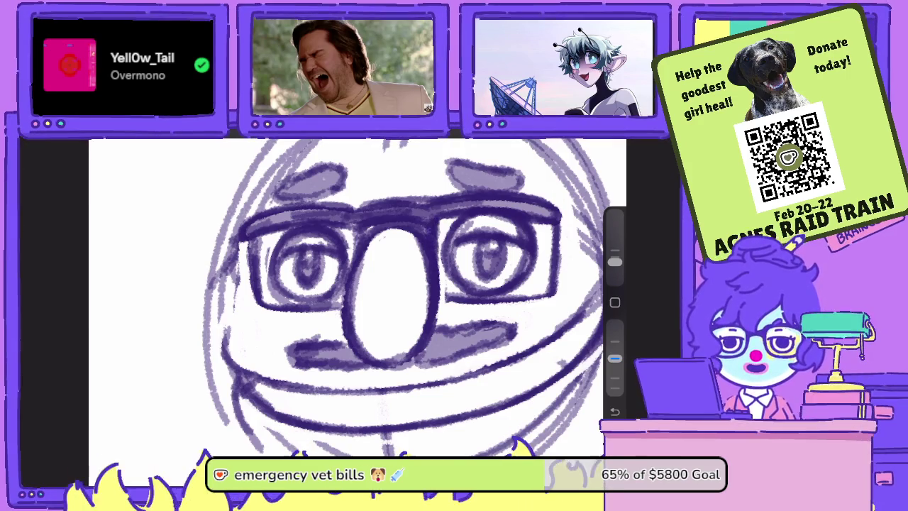
left_click_drag(614, 358, 614, 324)
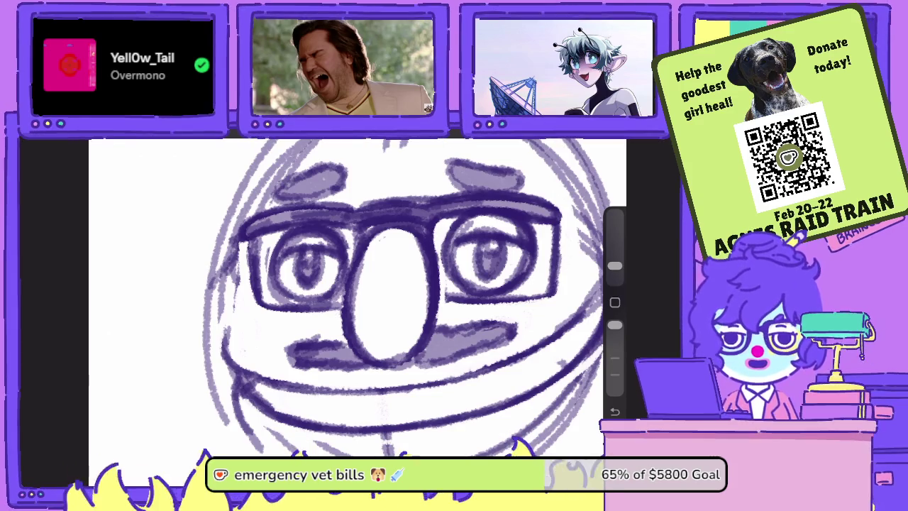
At lowered opacity, darken the right edge of the glasses with several strokes.
left_click_drag(614, 325, 614, 358)
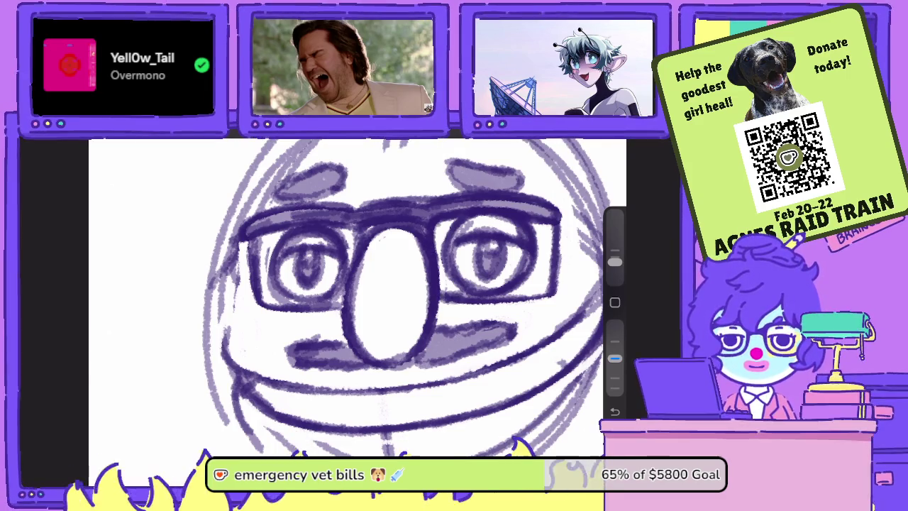
scroll(354, 298, "up", 3)
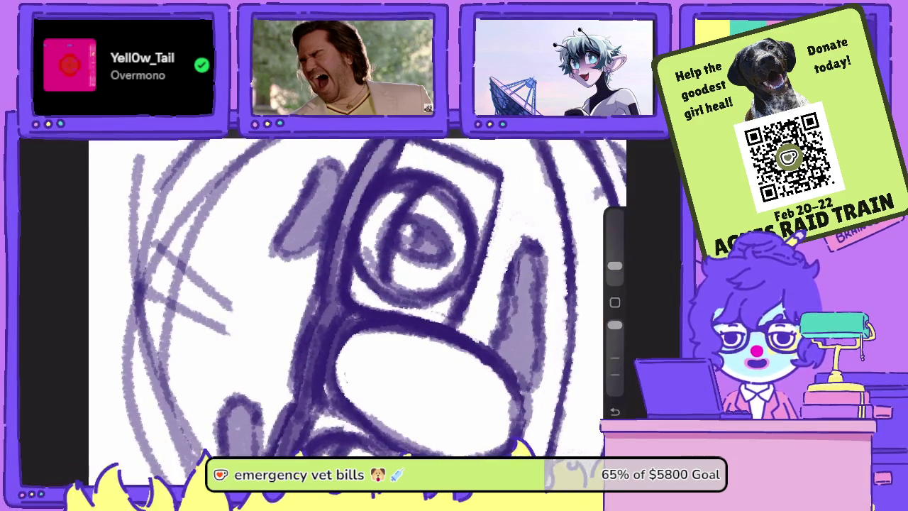
left_click_drag(614, 324, 614, 358)
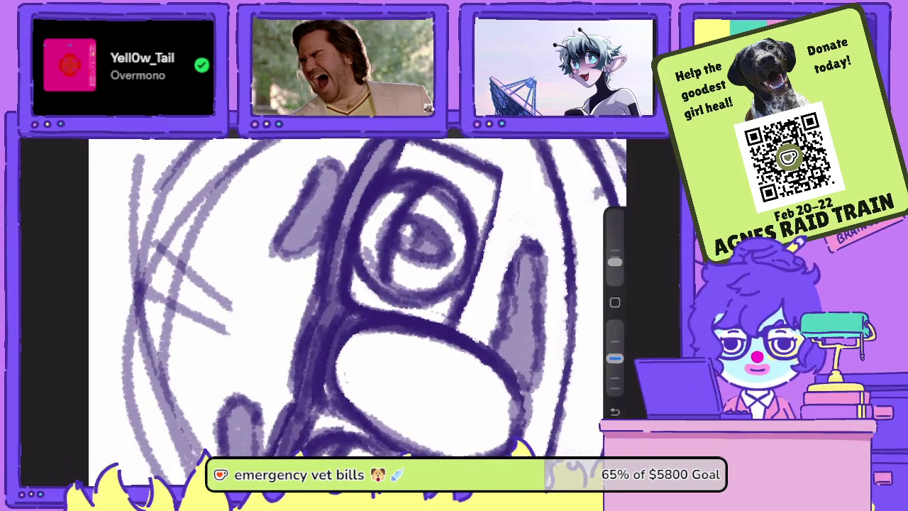
left_click_drag(496, 177, 473, 290)
left_click_drag(500, 206, 454, 330)
Add a dark stroke on the right glasses edge and trim it with the Eraser.
scroll(355, 298, "down", 3)
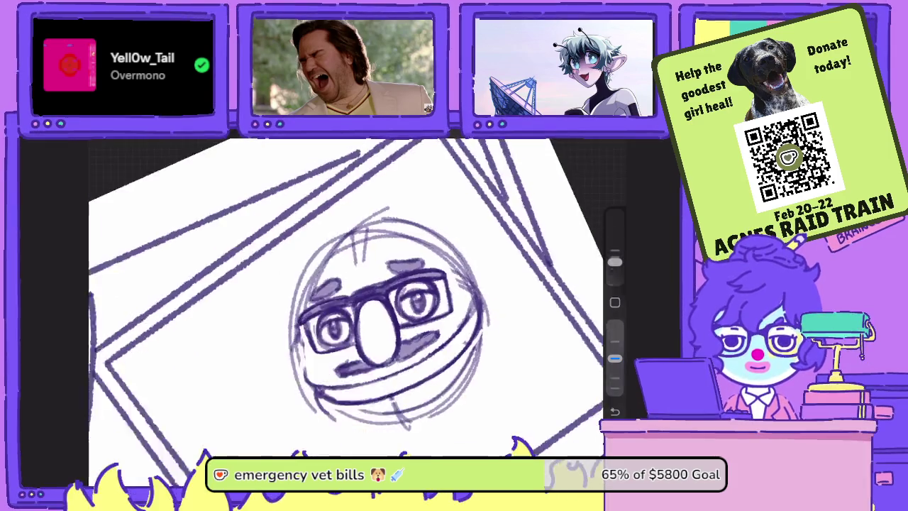
scroll(354, 298, "down", 3)
scroll(355, 298, "up", 5)
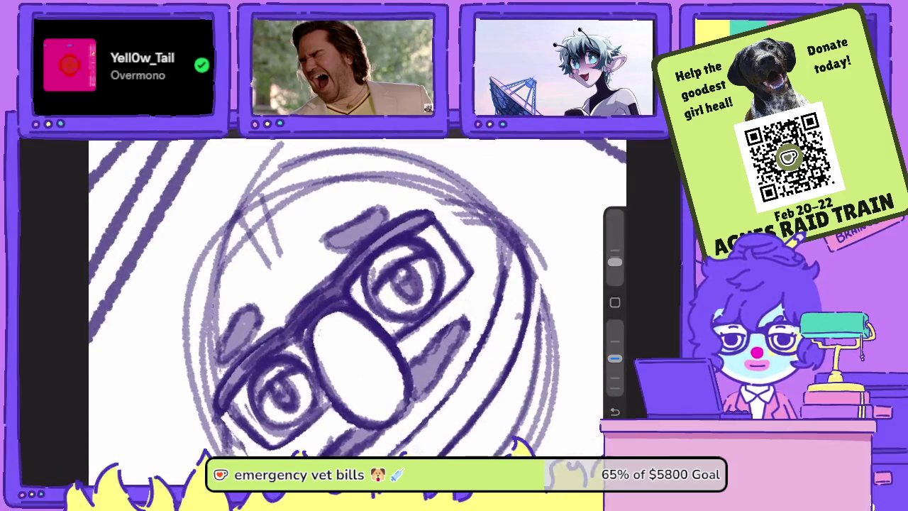
left_click_drag(466, 256, 450, 296)
key("e")
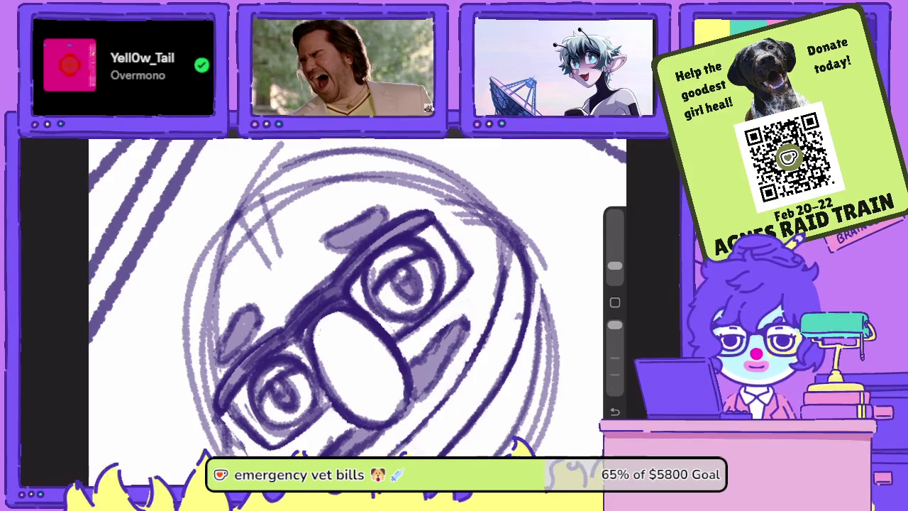
left_click_drag(471, 261, 470, 283)
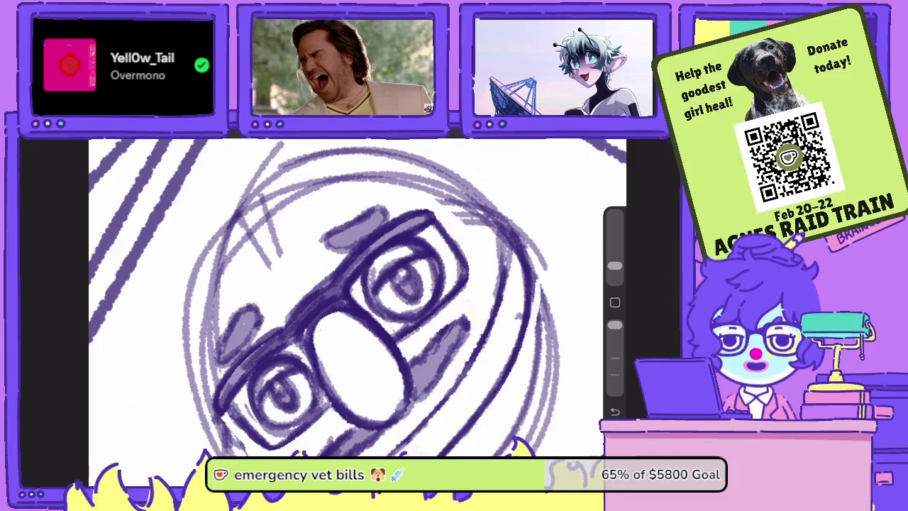
left_click_drag(354, 298, 397, 312)
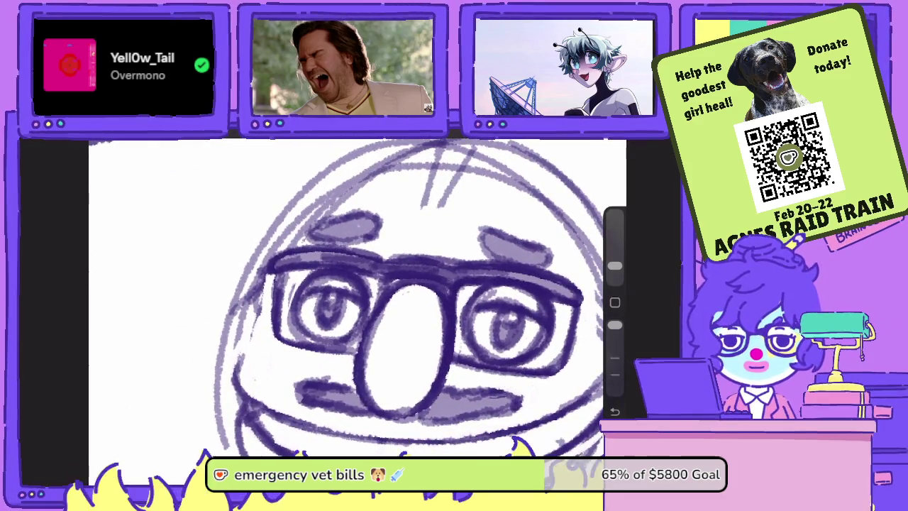
At lower opacity, sketch short strokes along the left cheek edge.
scroll(354, 298, "down", 3)
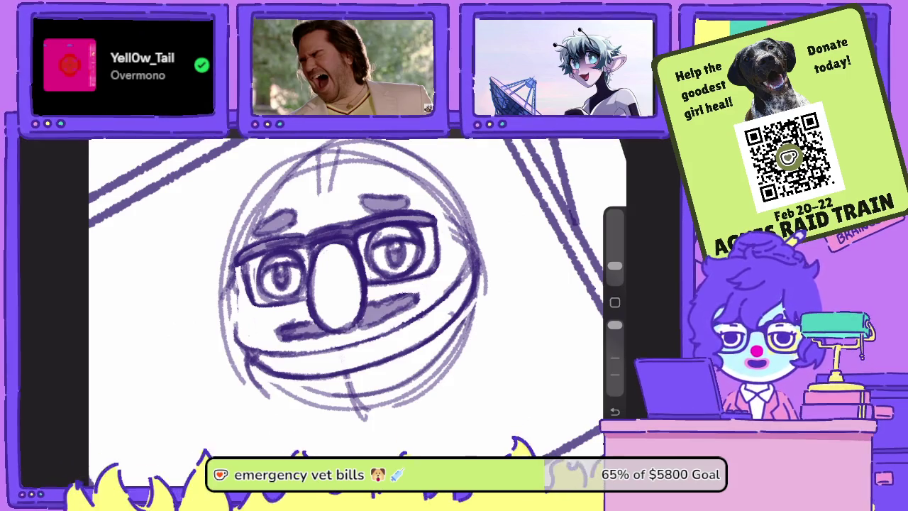
scroll(355, 284, "up", 2)
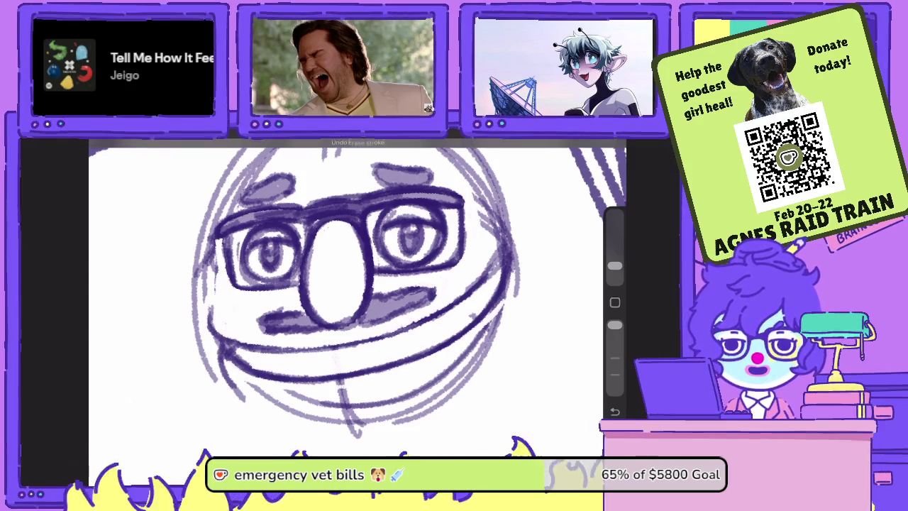
left_click_drag(614, 324, 614, 358)
mouse_move(239, 344)
left_mouse_down()
mouse_move(210, 319)
mouse_move(241, 350)
left_mouse_up()
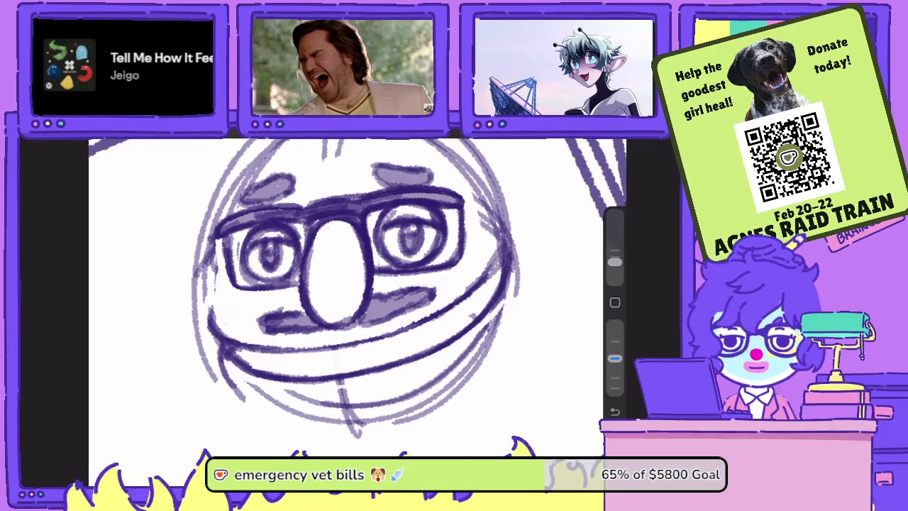
mouse_move(213, 300)
left_mouse_down()
mouse_move(217, 342)
mouse_move(210, 337)
left_mouse_up()
left_click_drag(341, 283, 376, 348)
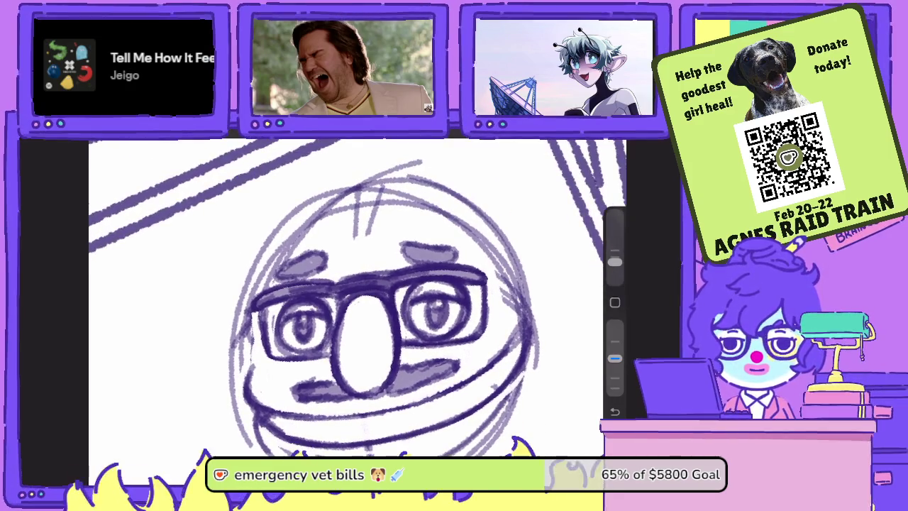
mouse_move(254, 375)
left_mouse_down()
mouse_move(252, 362)
mouse_move(254, 374)
left_mouse_up()
left_click_drag(253, 314, 258, 369)
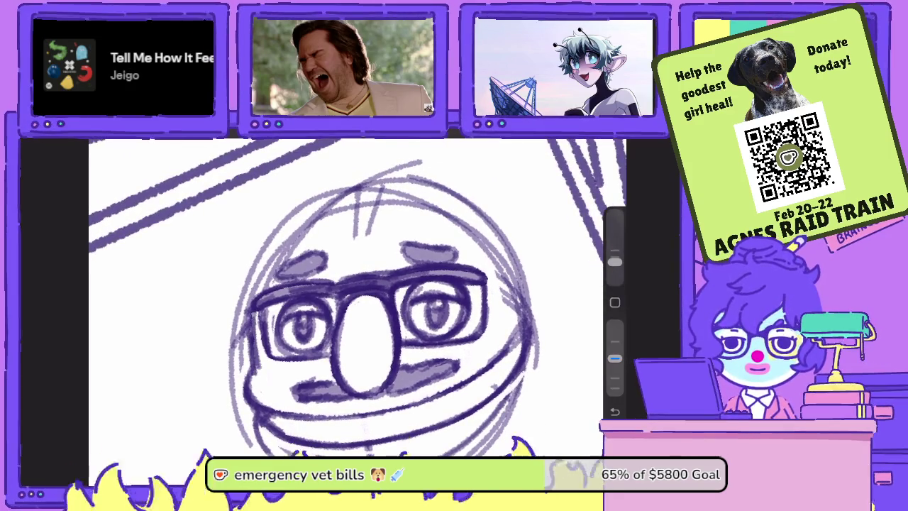
Thicken the left glasses frame and strengthen its inner edge around the left eye.
mouse_move(267, 307)
left_mouse_down()
mouse_move(246, 316)
mouse_move(263, 360)
left_mouse_up()
left_click_drag(615, 358, 615, 325)
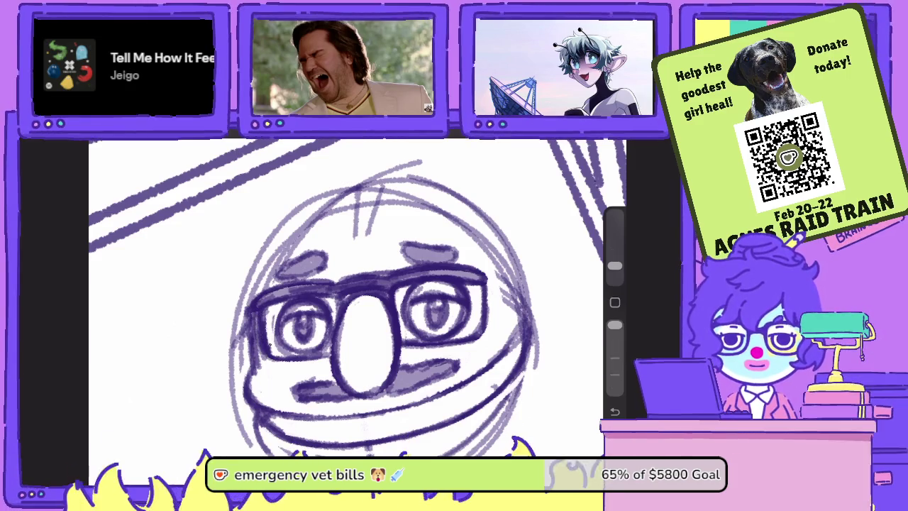
left_click_drag(267, 308, 266, 343)
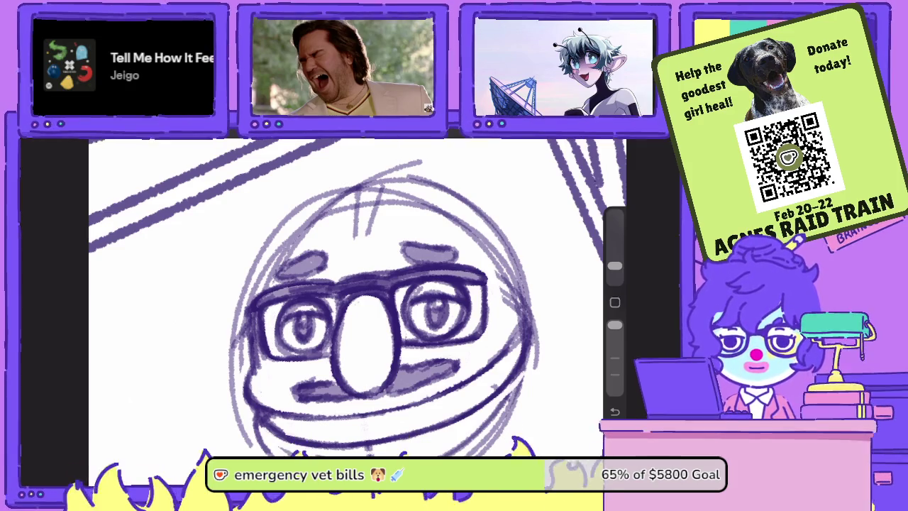
left_click_drag(615, 266, 615, 262)
left_click_drag(615, 324, 615, 358)
left_click_drag(279, 304, 281, 357)
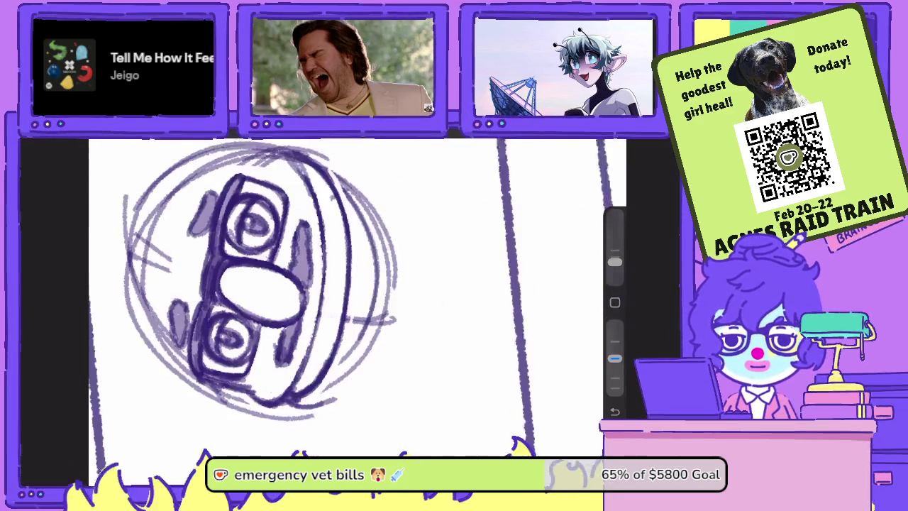
Redraw the head outline on the right, lower-left and lower-right sides.
mouse_move(312, 388)
left_mouse_down()
mouse_move(334, 335)
mouse_move(333, 291)
left_mouse_up()
left_click_drag(329, 358, 335, 259)
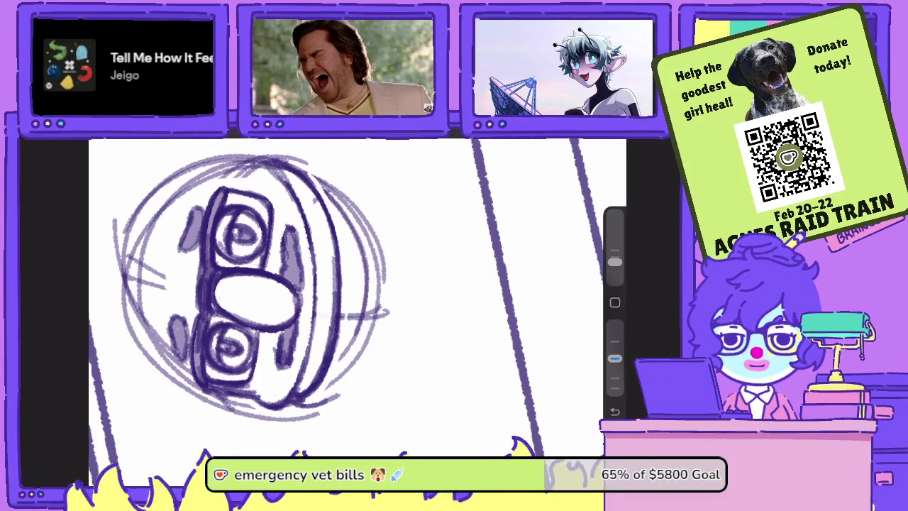
left_click_drag(334, 326, 325, 213)
left_click_drag(333, 259, 318, 197)
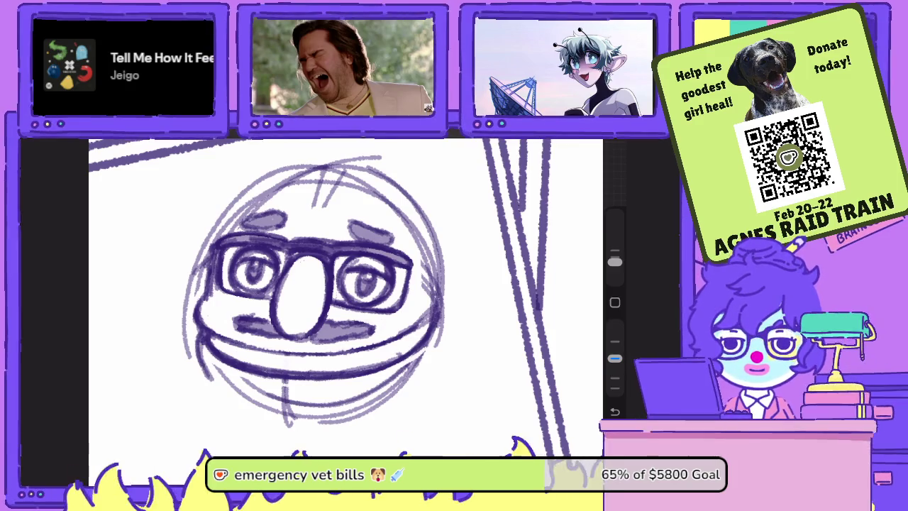
mouse_move(204, 359)
left_mouse_down()
mouse_move(198, 389)
mouse_move(232, 400)
left_mouse_up()
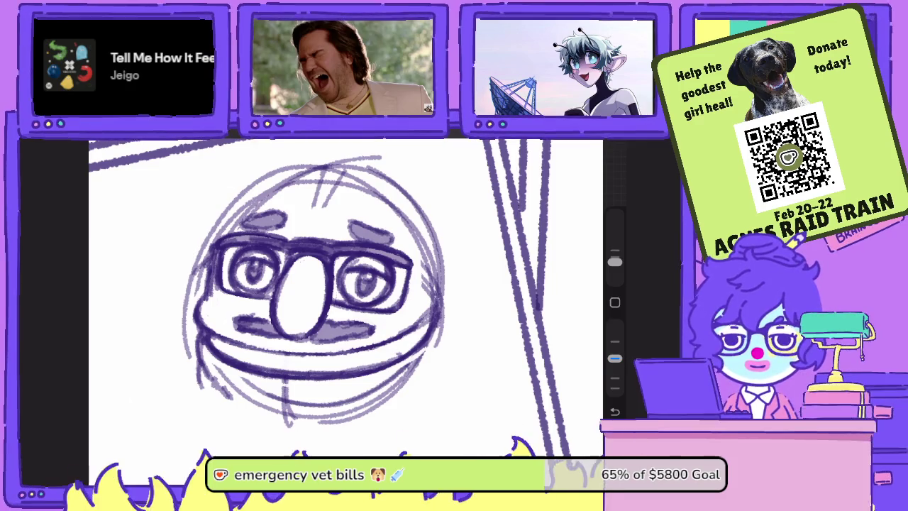
left_click_drag(426, 350, 397, 397)
mouse_move(417, 365)
left_mouse_down()
mouse_move(387, 395)
mouse_move(333, 402)
mouse_move(260, 399)
mouse_move(230, 381)
left_mouse_up()
left_click_drag(305, 294, 344, 252)
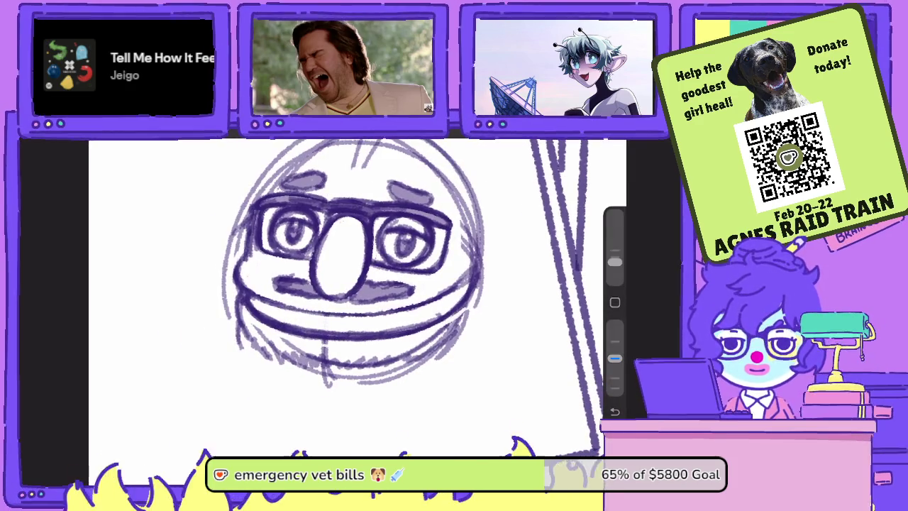
Hatch stubble along the lower face and add strokes on the head's right side.
left_click_drag(246, 323, 263, 377)
mouse_move(248, 341)
left_mouse_down()
mouse_move(276, 391)
mouse_move(308, 388)
mouse_move(335, 404)
mouse_move(420, 377)
mouse_move(447, 353)
left_mouse_up()
left_click_drag(431, 383, 459, 333)
left_click_drag(445, 368, 466, 314)
Add stubble strokes along the beard's bottom and lower left, then erase a small patch.
scroll(312, 298, "down", 2)
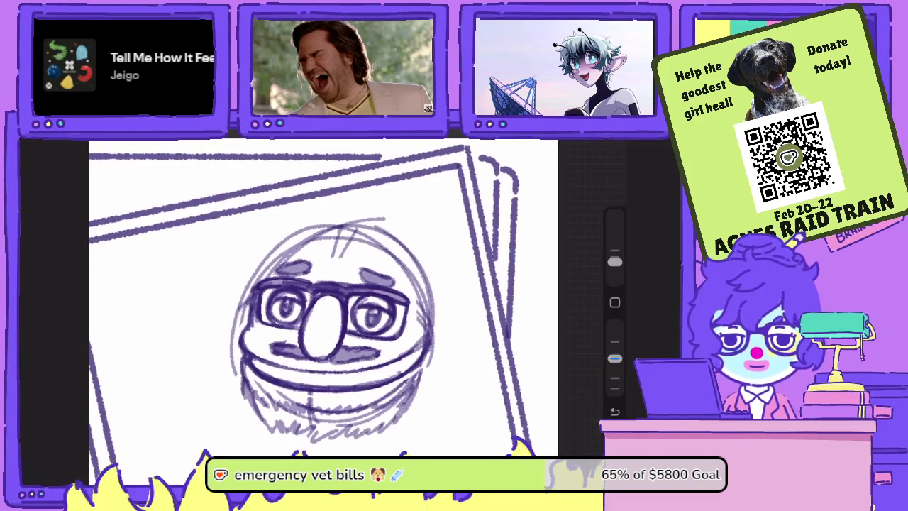
left_click_drag(409, 410, 338, 439)
mouse_move(383, 422)
left_mouse_down()
mouse_move(322, 442)
mouse_move(267, 416)
mouse_move(254, 430)
left_mouse_up()
left_click_drag(282, 390, 248, 426)
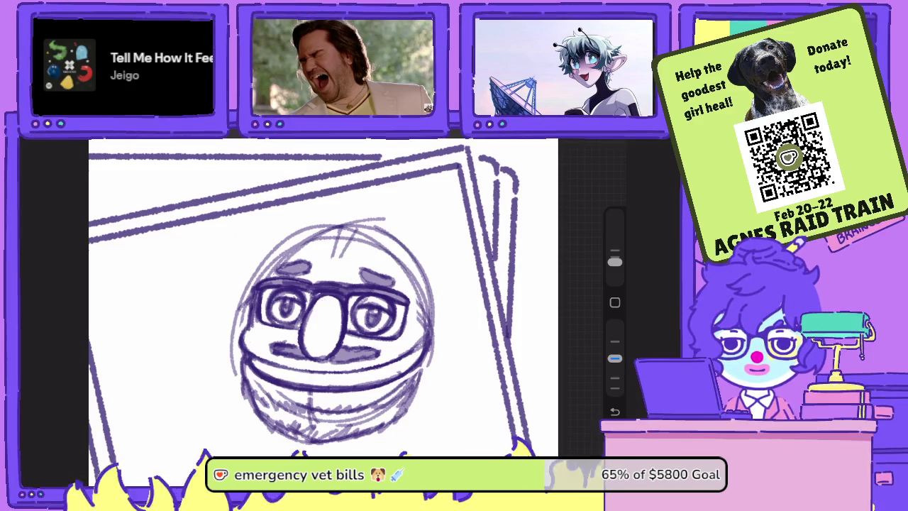
key("e")
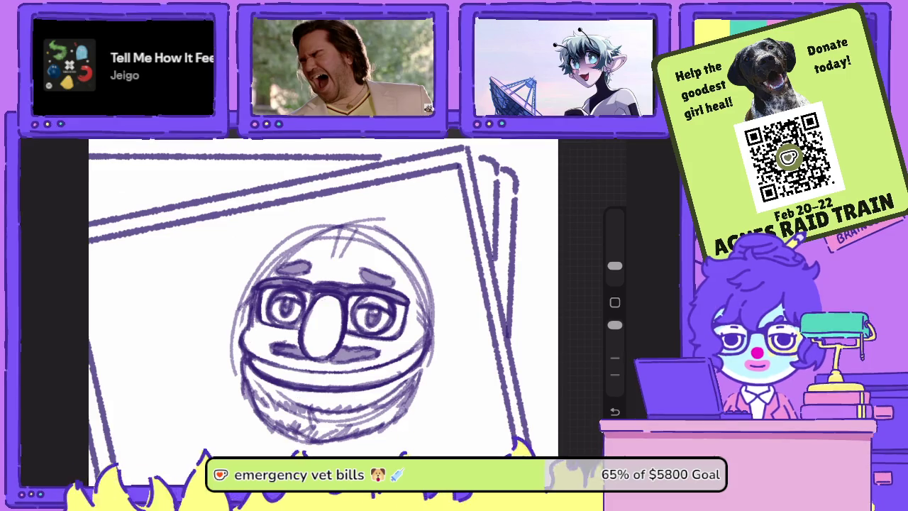
left_click_drag(278, 393, 291, 400)
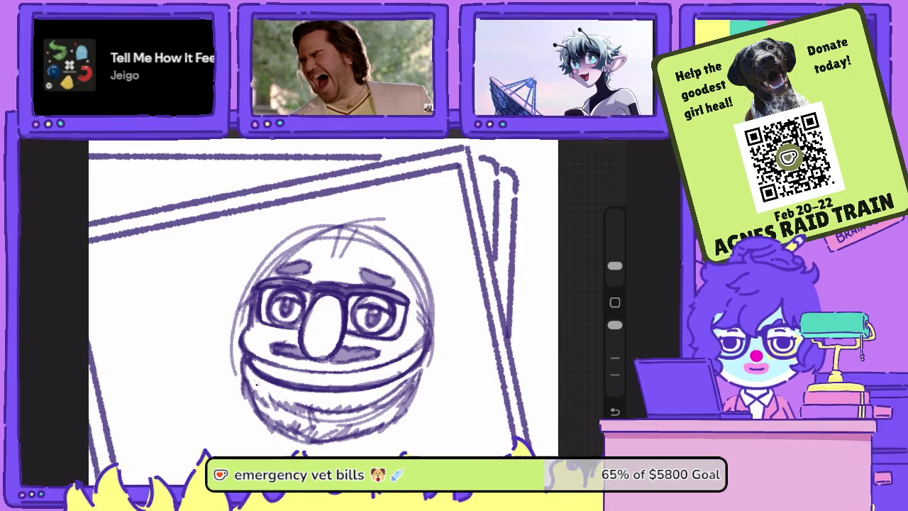
left_click_drag(333, 319, 298, 298)
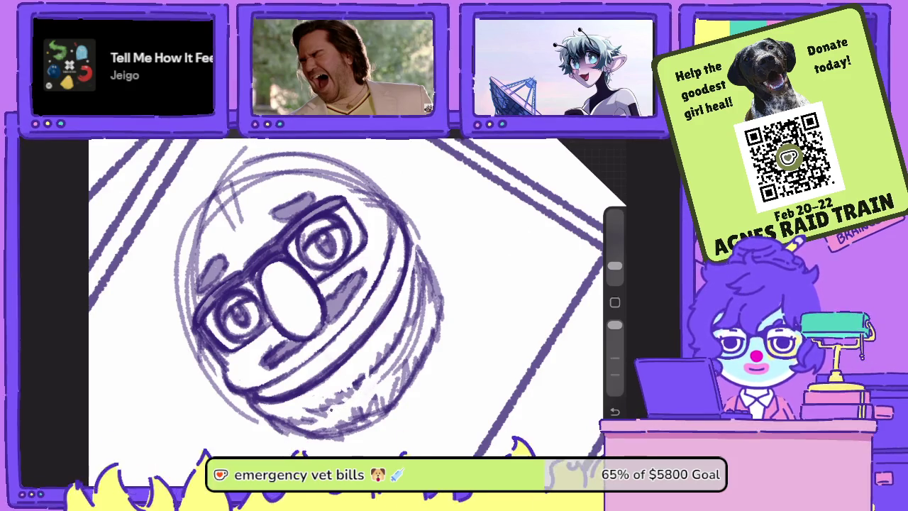
Hatch the face's lower right, remove faint lines and add sketch strokes on the right edge.
mouse_move(396, 361)
left_mouse_down()
mouse_move(377, 386)
mouse_move(393, 374)
left_mouse_up()
left_click_drag(417, 336, 401, 369)
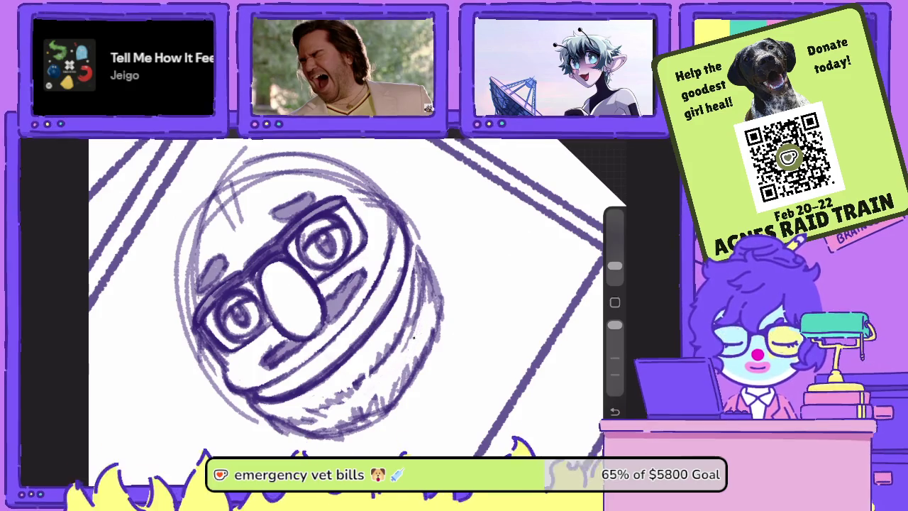
mouse_move(421, 274)
left_mouse_down()
mouse_move(420, 305)
mouse_move(441, 321)
mouse_move(438, 342)
left_mouse_up()
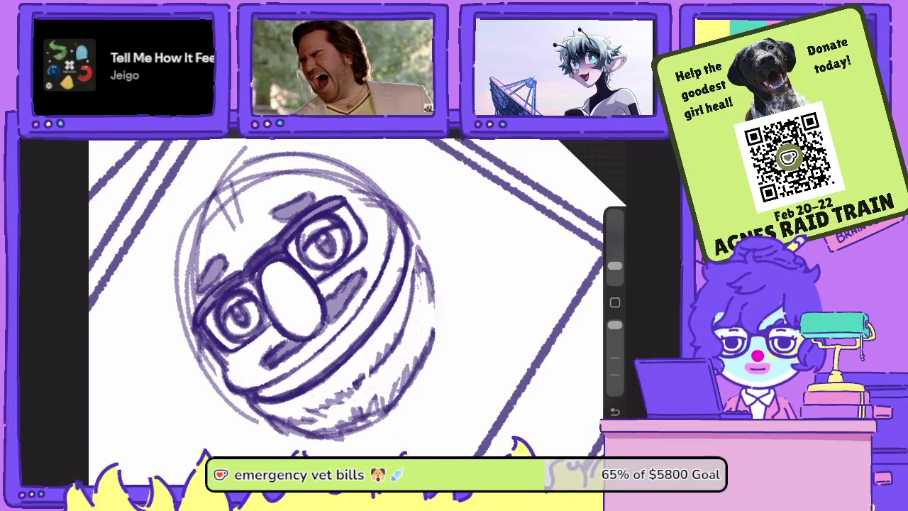
left_click_drag(615, 325, 615, 358)
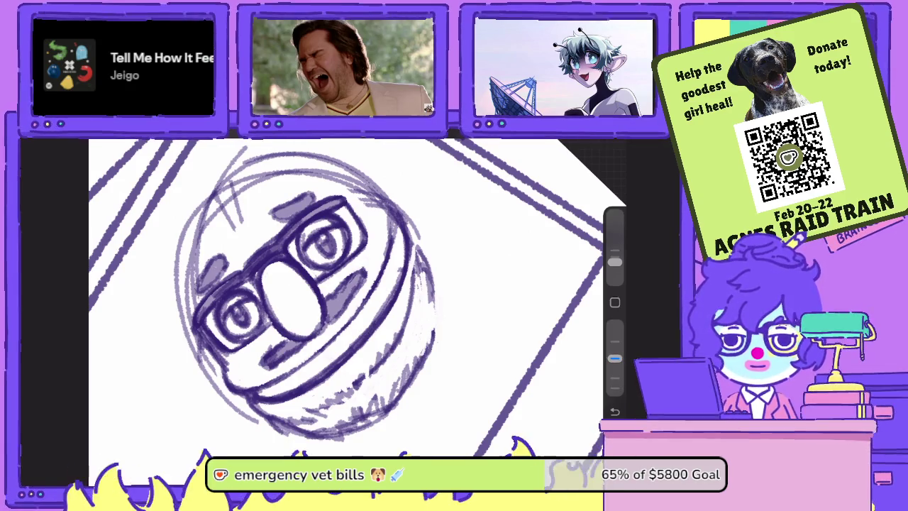
left_click_drag(434, 316, 435, 333)
mouse_move(425, 268)
left_mouse_down()
mouse_move(435, 329)
mouse_move(434, 321)
left_mouse_up()
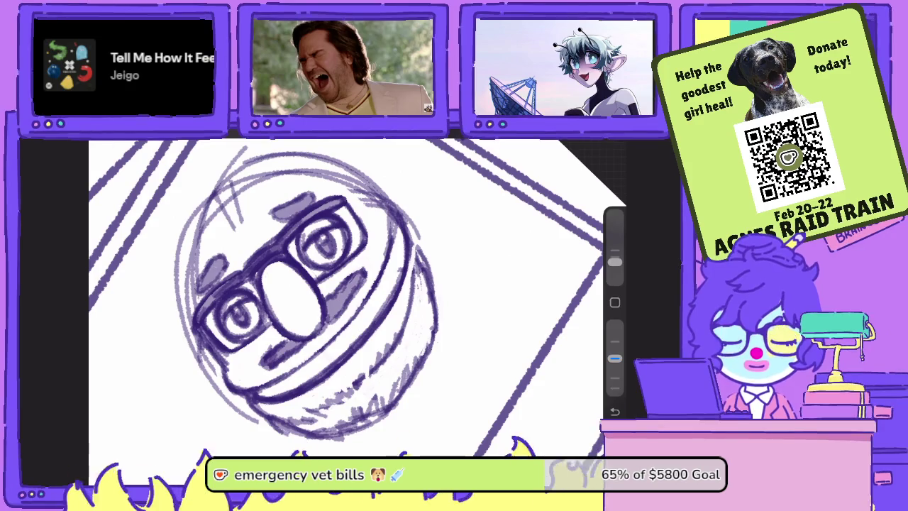
key("b")
key("Escape")
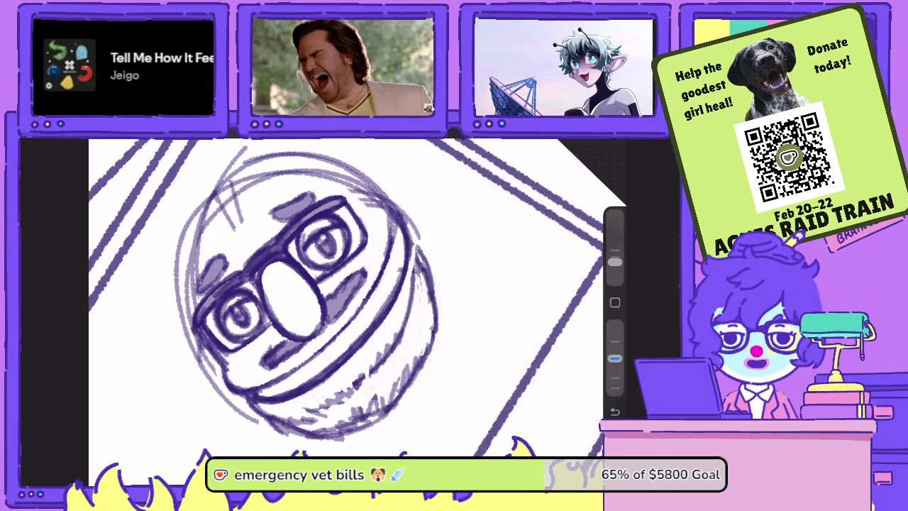
Draw two short shading strokes along the face's right edge.
left_click_drag(417, 293, 418, 317)
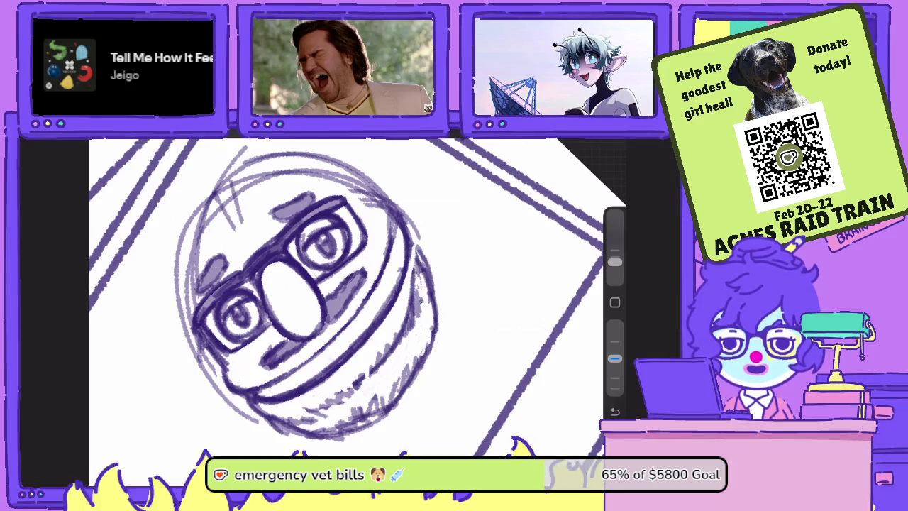
left_click_drag(418, 270, 429, 376)
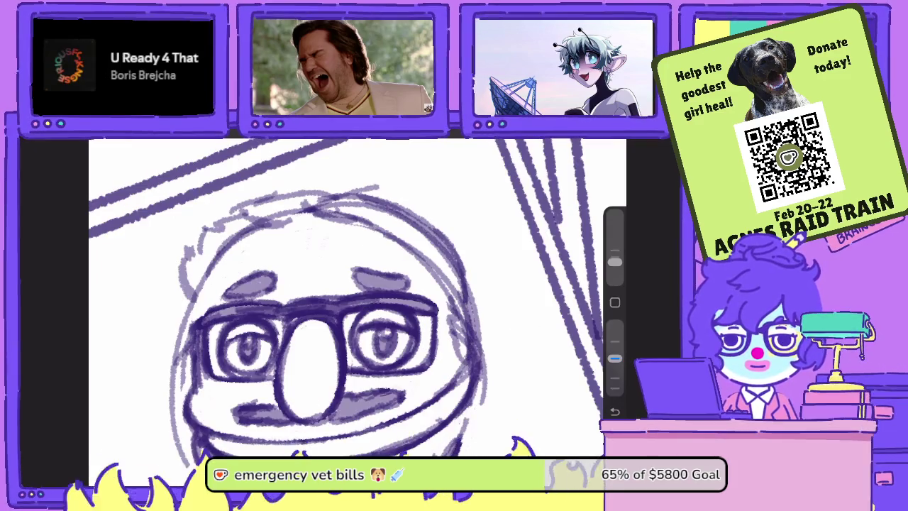
Sketch the right ear, erase and redraw its inner lines, and darken the right head outline.
mouse_move(482, 305)
left_mouse_down()
mouse_move(487, 363)
mouse_move(506, 332)
mouse_move(492, 368)
left_mouse_up()
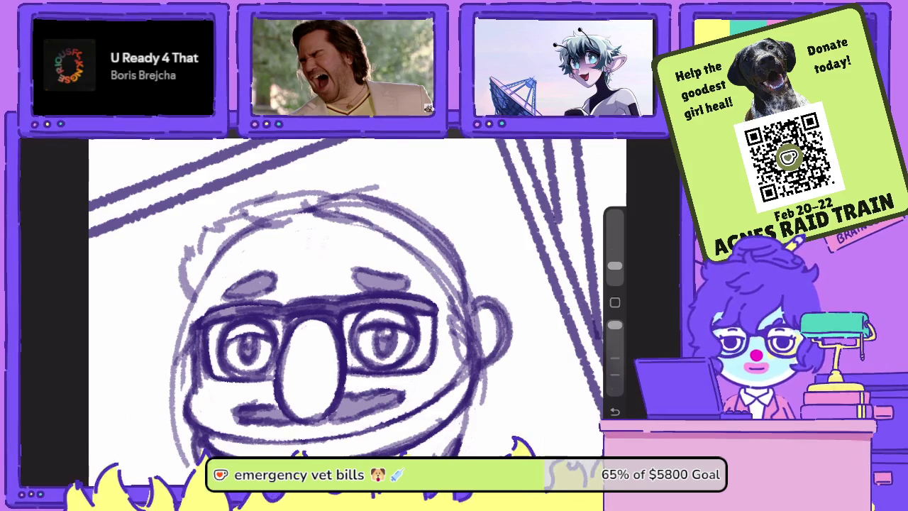
left_click_drag(488, 335, 499, 356)
mouse_move(496, 312)
left_mouse_down()
mouse_move(498, 350)
mouse_move(489, 319)
mouse_move(503, 331)
left_mouse_up()
left_click_drag(615, 325, 615, 358)
mouse_move(492, 316)
left_mouse_down()
mouse_move(479, 348)
mouse_move(482, 338)
left_mouse_up()
mouse_move(476, 305)
left_mouse_down()
mouse_move(454, 245)
mouse_move(411, 211)
mouse_move(369, 326)
left_mouse_up()
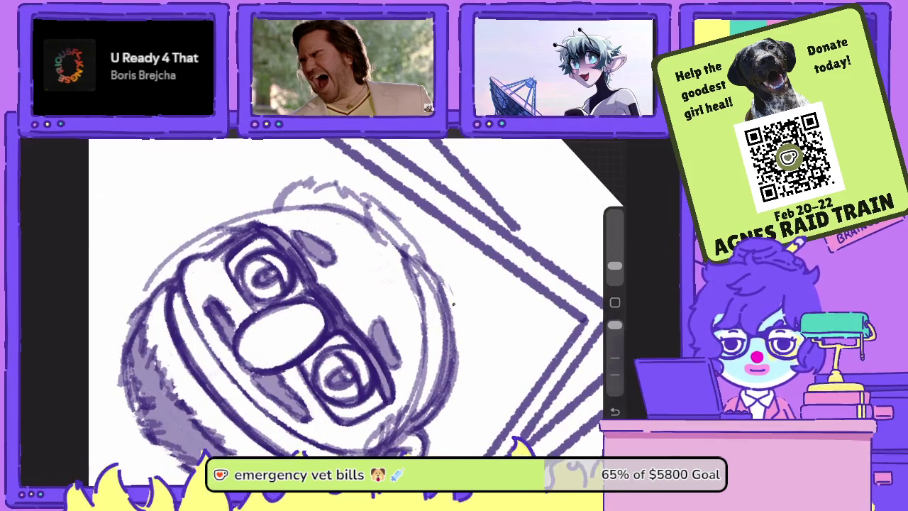
Erase faint right-edge strokes, lower brush opacity, rotate the canvas, and add small left-outline strokes.
mouse_move(419, 254)
left_mouse_down()
mouse_move(443, 320)
mouse_move(410, 256)
mouse_move(422, 288)
left_mouse_up()
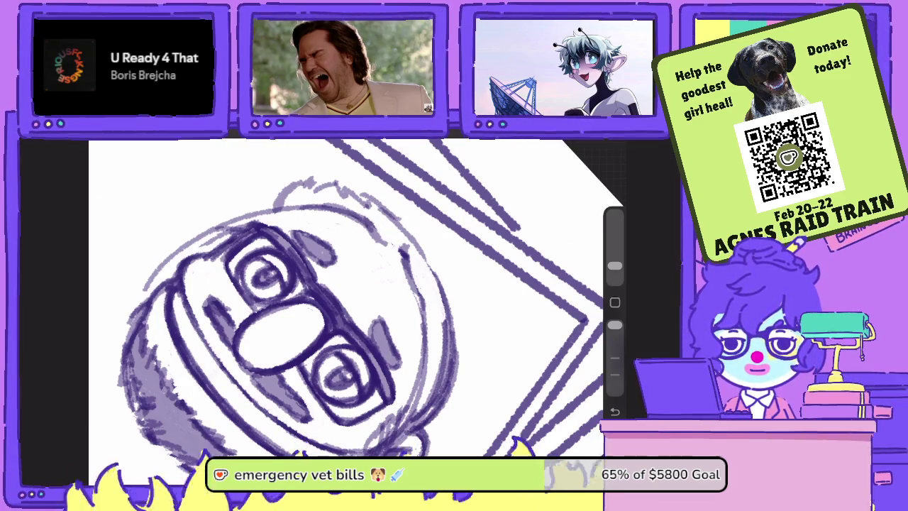
left_click_drag(614, 325, 614, 358)
mouse_move(347, 298)
left_mouse_down()
mouse_move(397, 284)
mouse_move(425, 298)
left_mouse_up()
left_click_drag(305, 195, 258, 309)
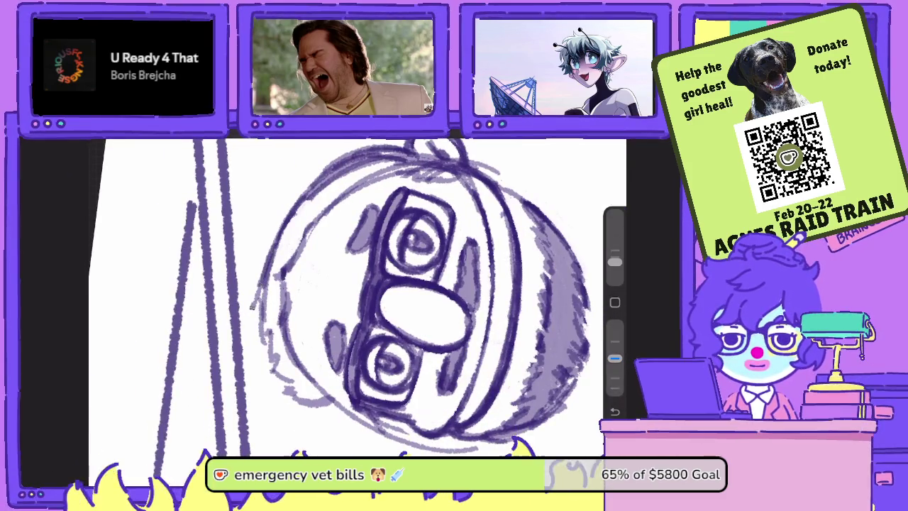
left_click_drag(348, 298, 397, 284)
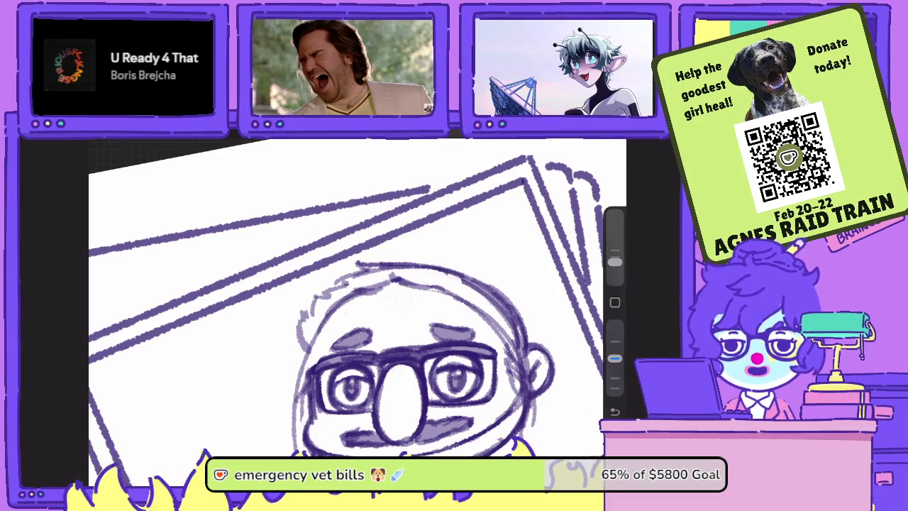
scroll(355, 297, "up", 3)
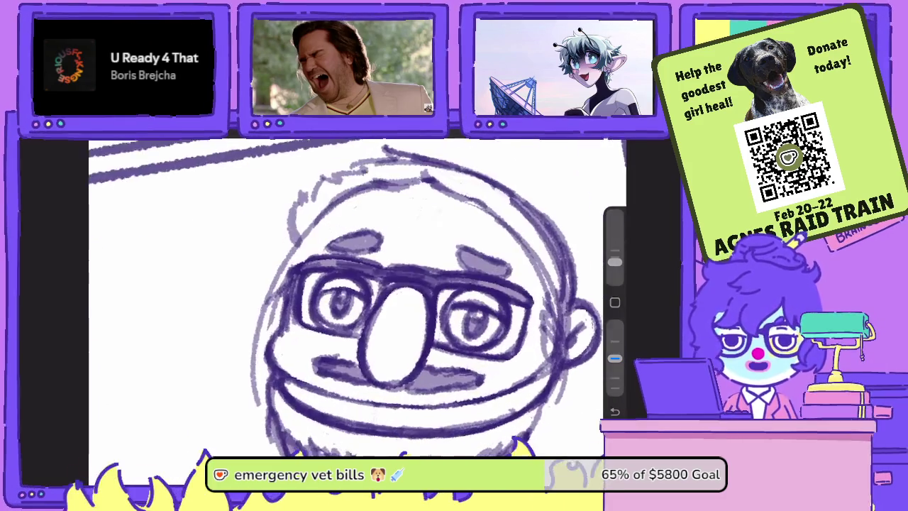
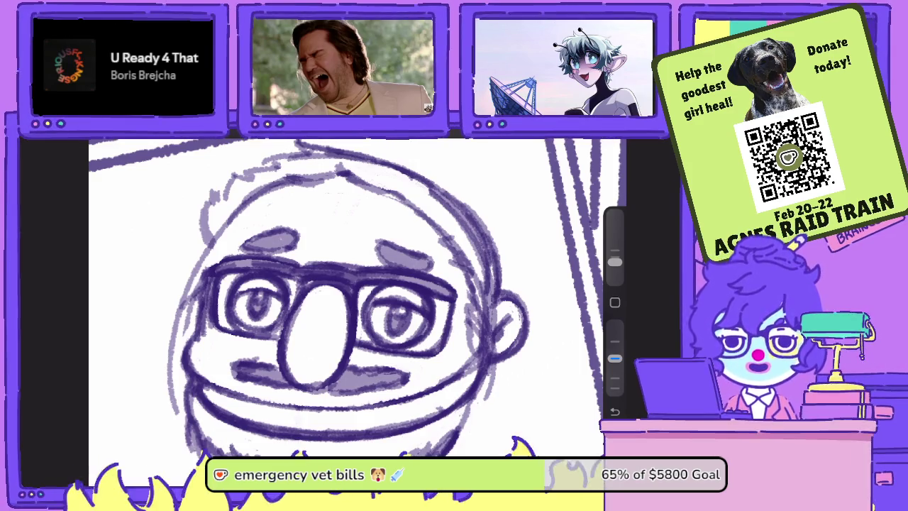
Zoom in and erase the faint outline strokes near the right ear and upper-right head.
left_click_drag(313, 347, 269, 337)
left_click_drag(614, 358, 615, 325)
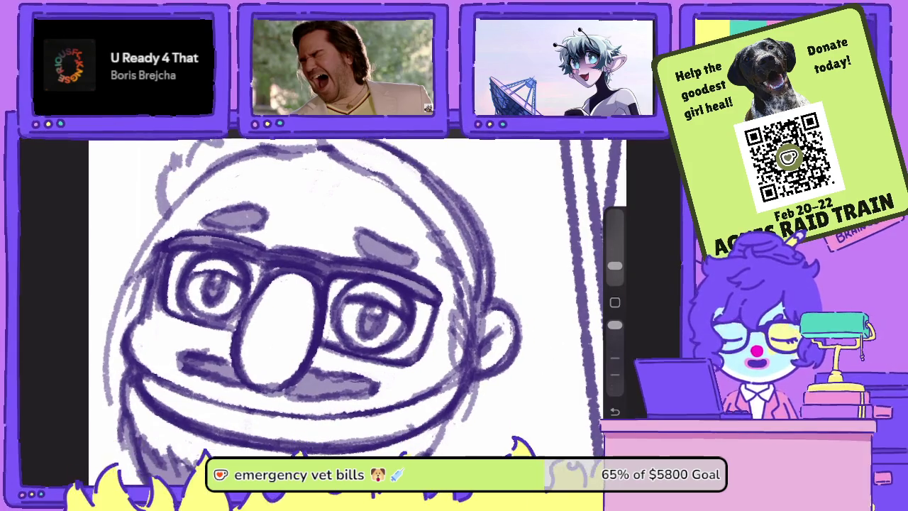
mouse_move(470, 294)
left_mouse_down()
mouse_move(464, 354)
mouse_move(479, 248)
mouse_move(479, 322)
mouse_move(465, 238)
mouse_move(467, 264)
mouse_move(425, 184)
mouse_move(454, 220)
mouse_move(426, 177)
mouse_move(468, 237)
mouse_move(454, 206)
mouse_move(477, 252)
mouse_move(473, 238)
left_mouse_up()
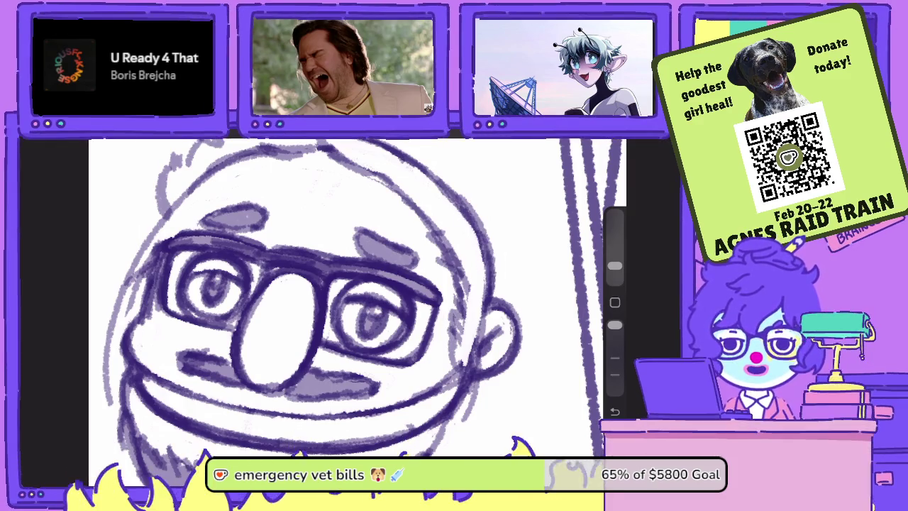
mouse_move(482, 272)
left_mouse_down()
mouse_move(470, 230)
mouse_move(434, 183)
mouse_move(438, 190)
left_mouse_up()
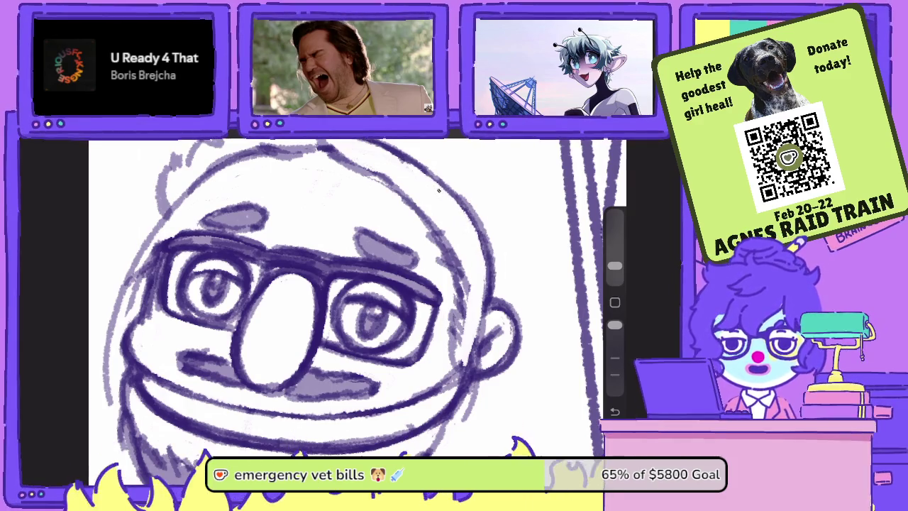
Redraw the right cheek and ear outline in darker purple at lower opacity.
left_click_drag(614, 325, 614, 358)
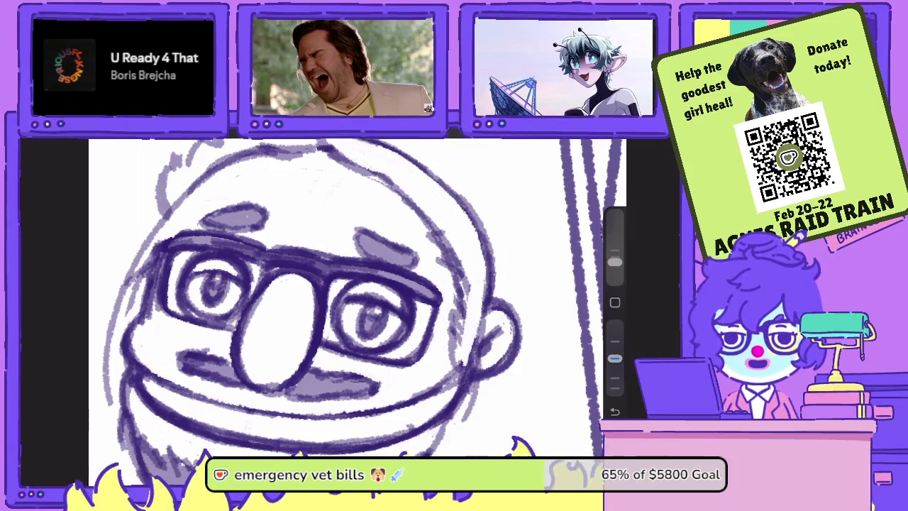
left_click_drag(488, 278, 465, 374)
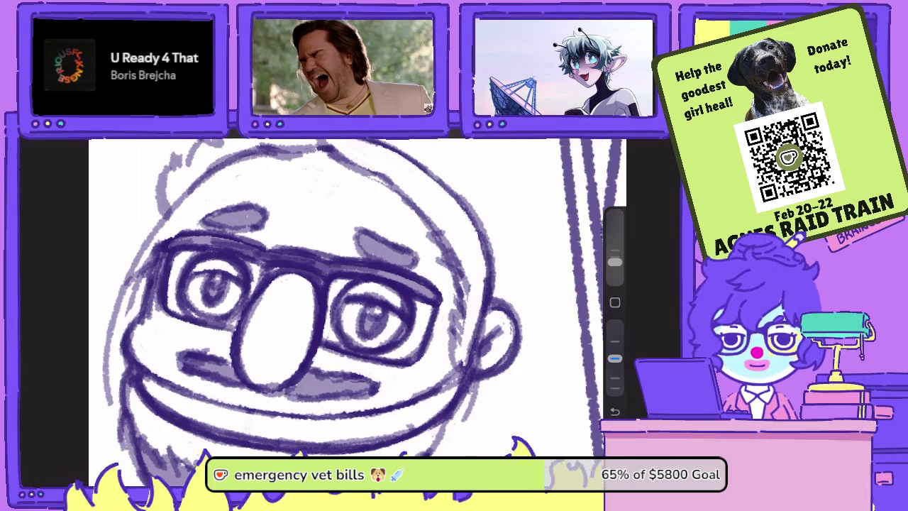
scroll(355, 298, "up", 3)
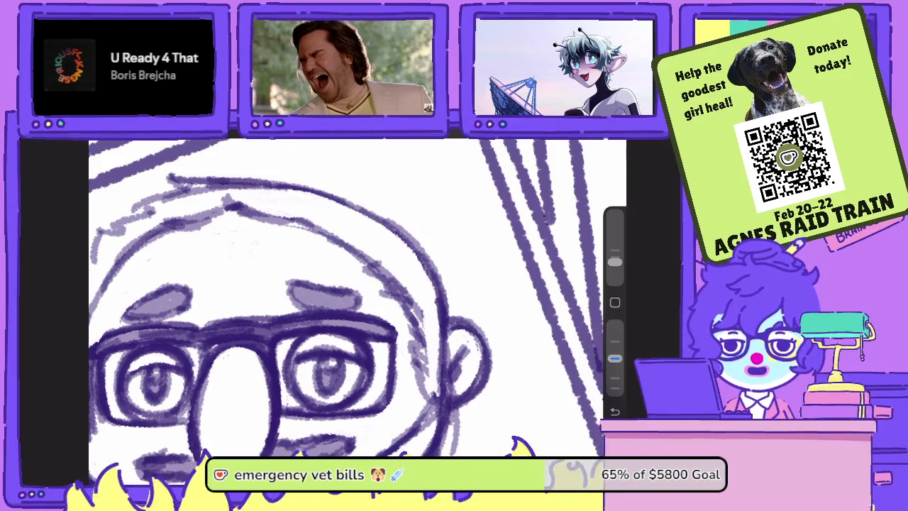
Lighten the head outline above the ear, then redraw it darker.
key("b")
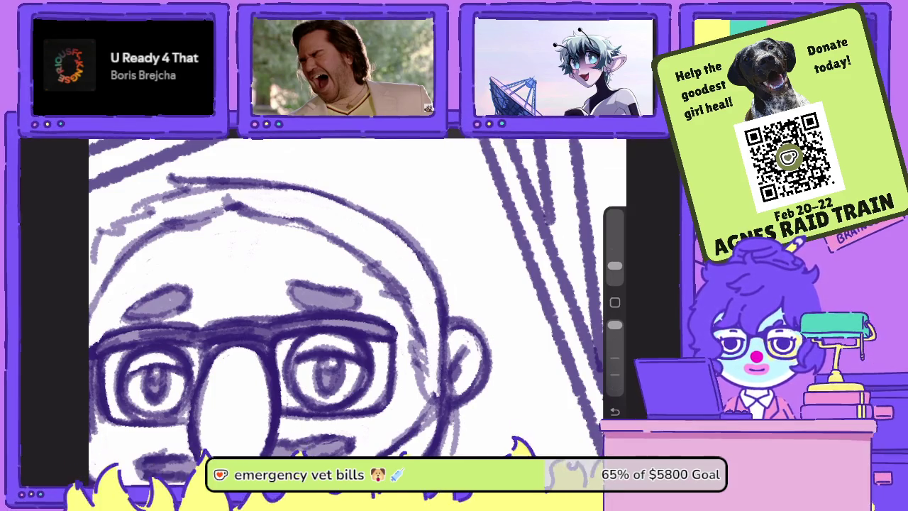
left_click_drag(366, 269, 395, 287)
left_click_drag(362, 262, 410, 296)
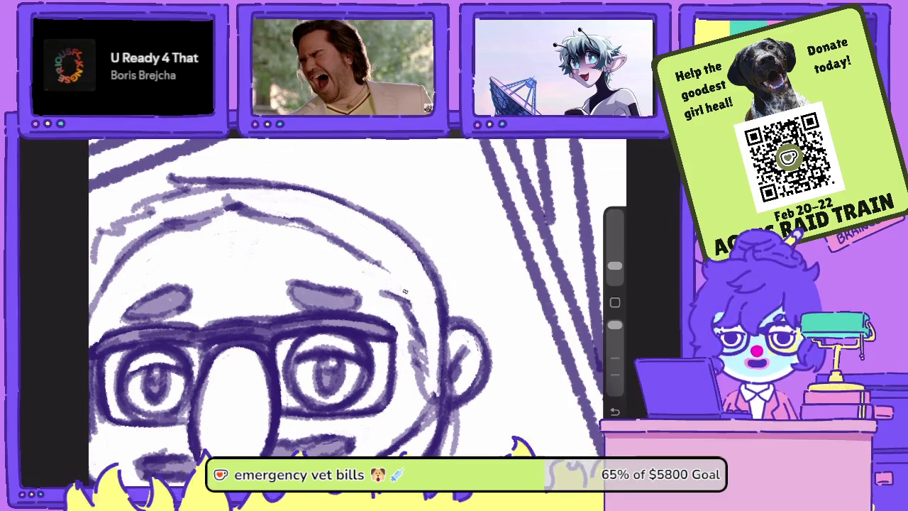
key("b")
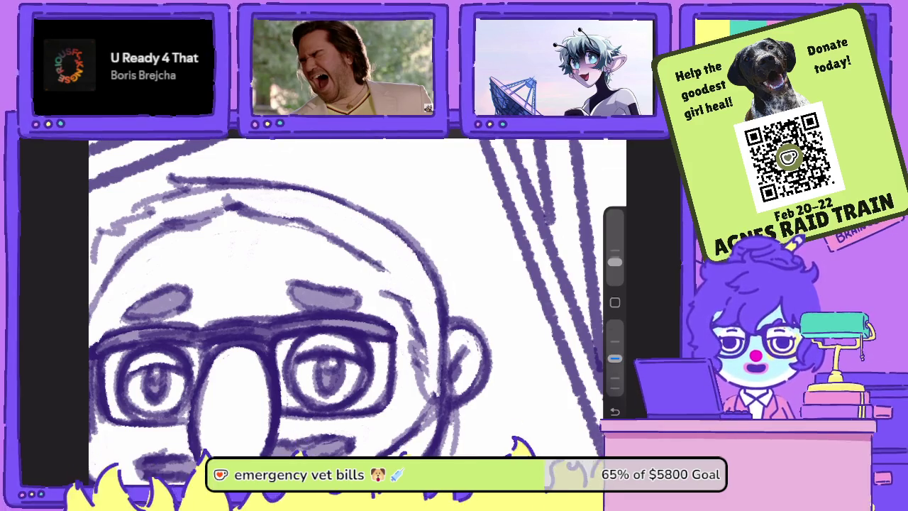
mouse_move(357, 252)
left_mouse_down()
mouse_move(398, 283)
mouse_move(424, 365)
left_mouse_up()
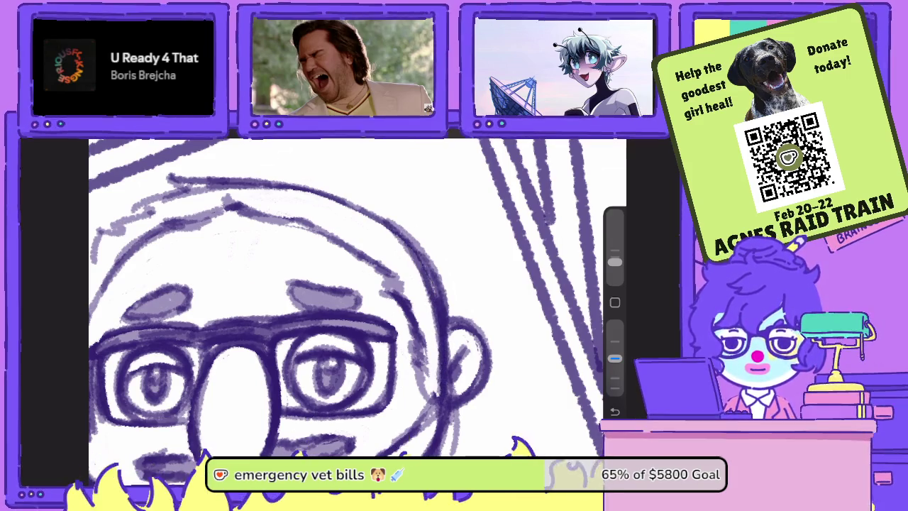
Erase the light sketch marks along the right face outline.
left_click_drag(615, 358, 614, 324)
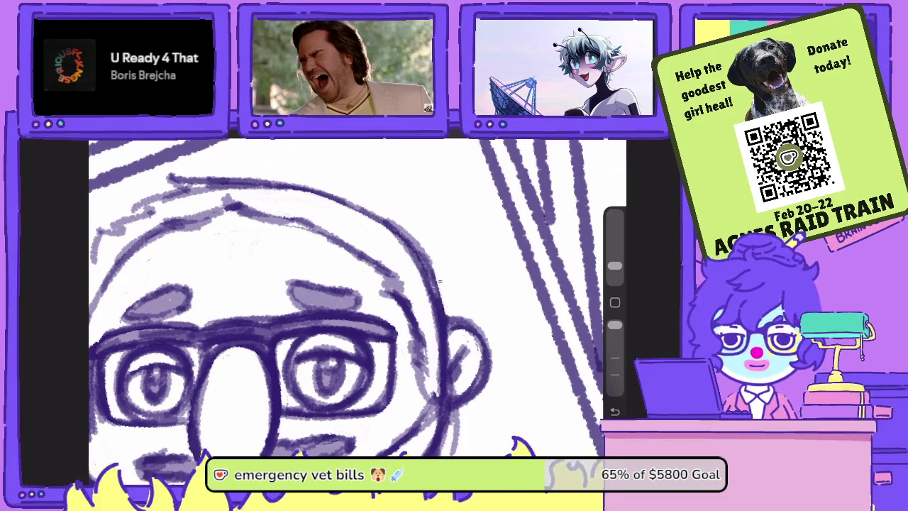
left_click_drag(434, 282, 396, 220)
left_click_drag(417, 248, 387, 219)
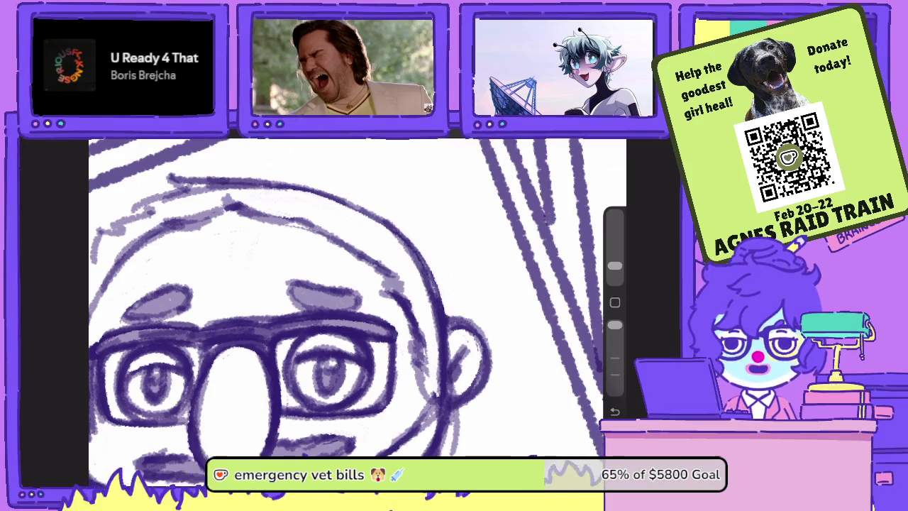
Sketch faint low-opacity hair strokes along the left edge of the head.
scroll(354, 312, "down", 3)
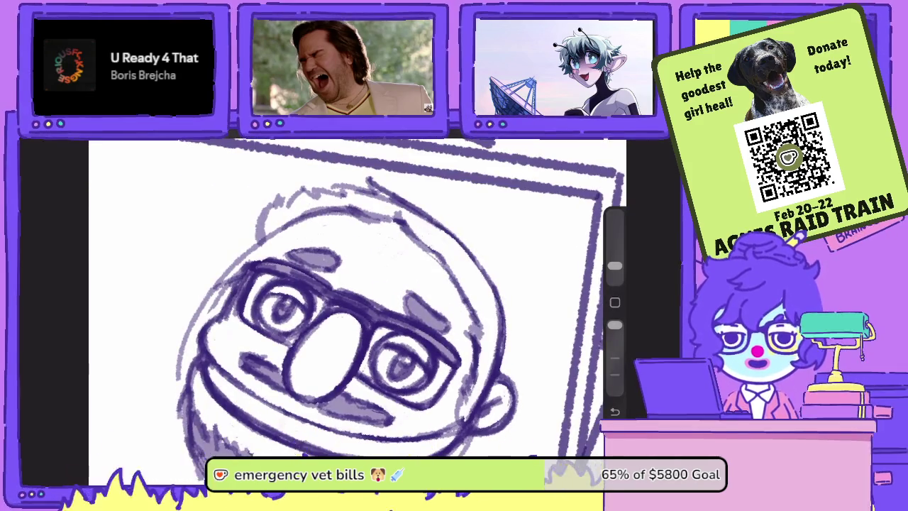
scroll(355, 298, "up", 3)
left_click_drag(615, 324, 615, 359)
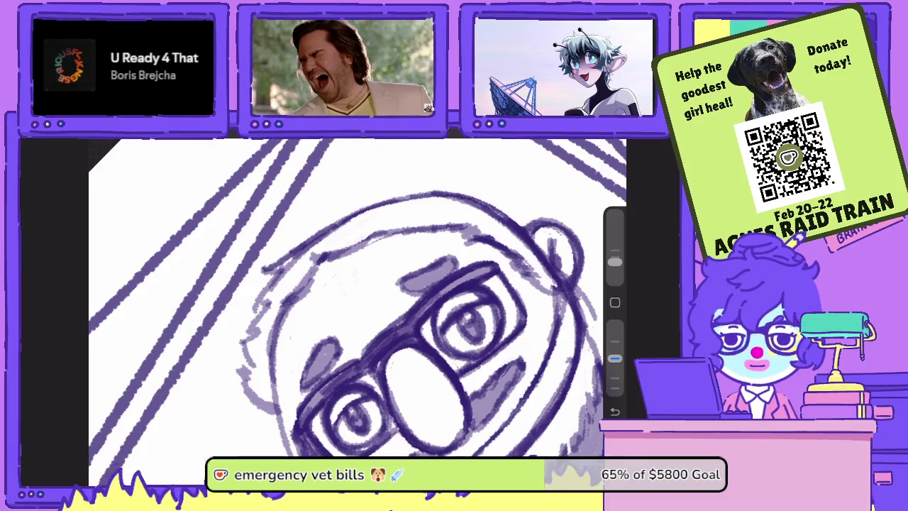
left_click_drag(278, 267, 246, 318)
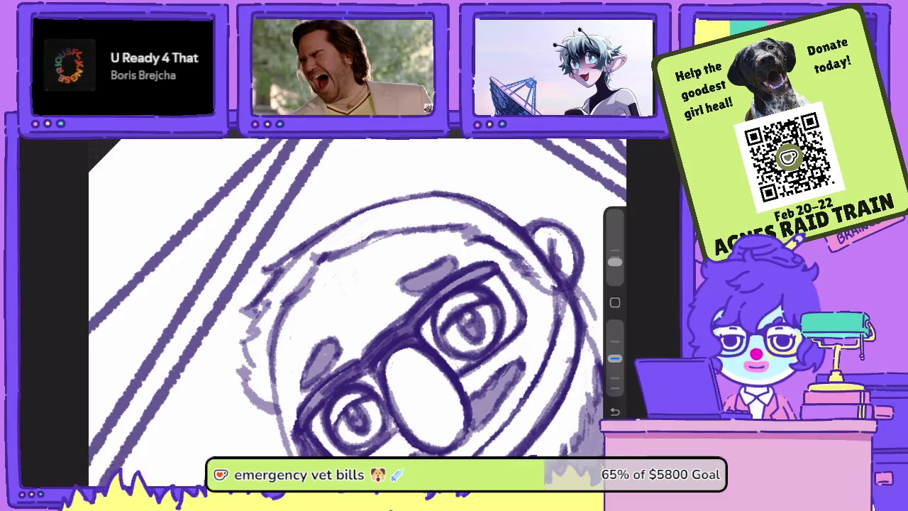
scroll(355, 298, "down", 2)
key("e")
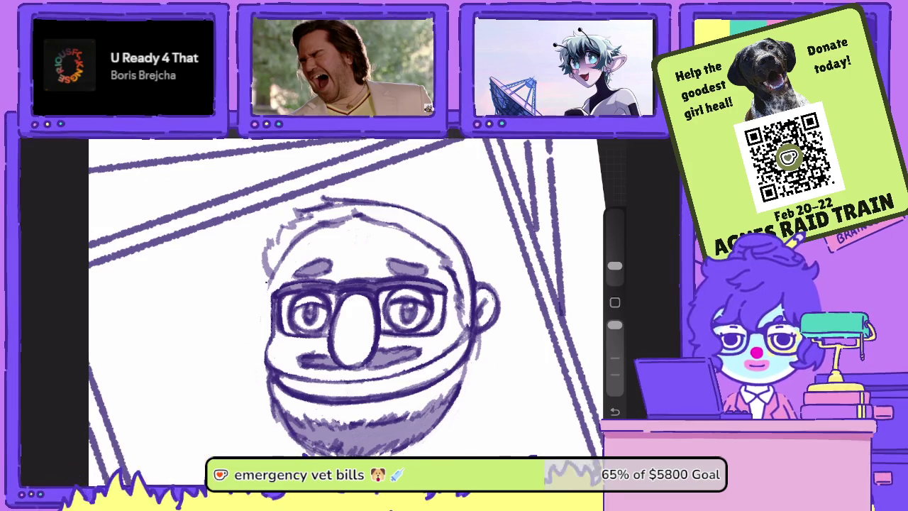
left_click_drag(614, 325, 614, 358)
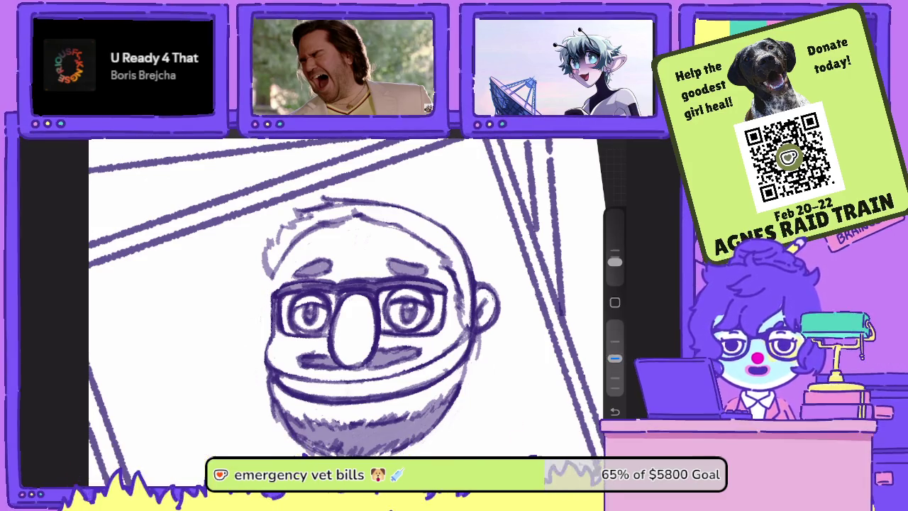
left_click_drag(278, 247, 272, 325)
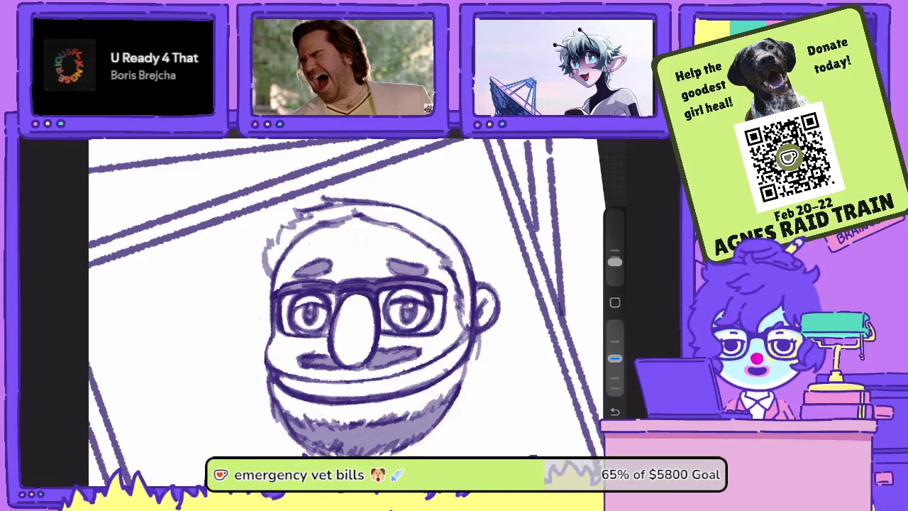
left_click_drag(355, 298, 397, 334)
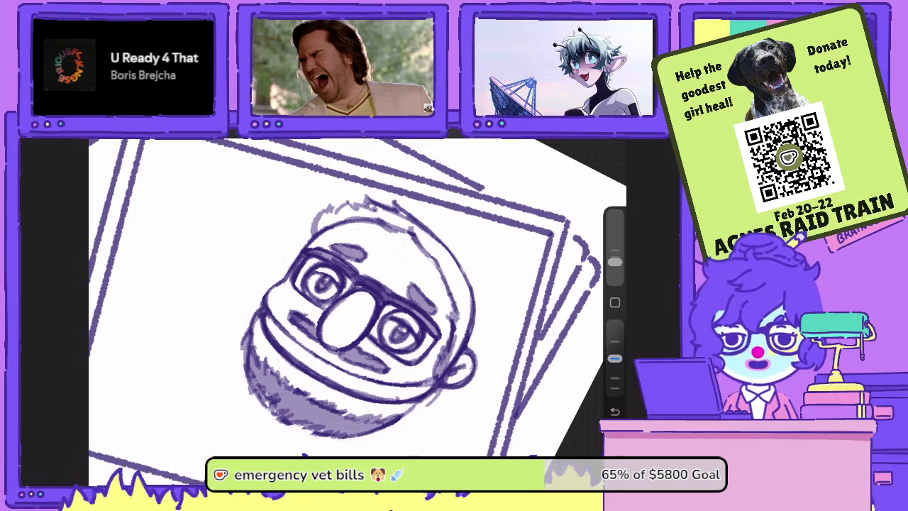
Shade hair from the right cheek and ear edge up and across the top of the head.
mouse_move(453, 362)
left_mouse_down()
mouse_move(470, 289)
mouse_move(458, 271)
left_mouse_up()
left_click_drag(458, 315, 447, 248)
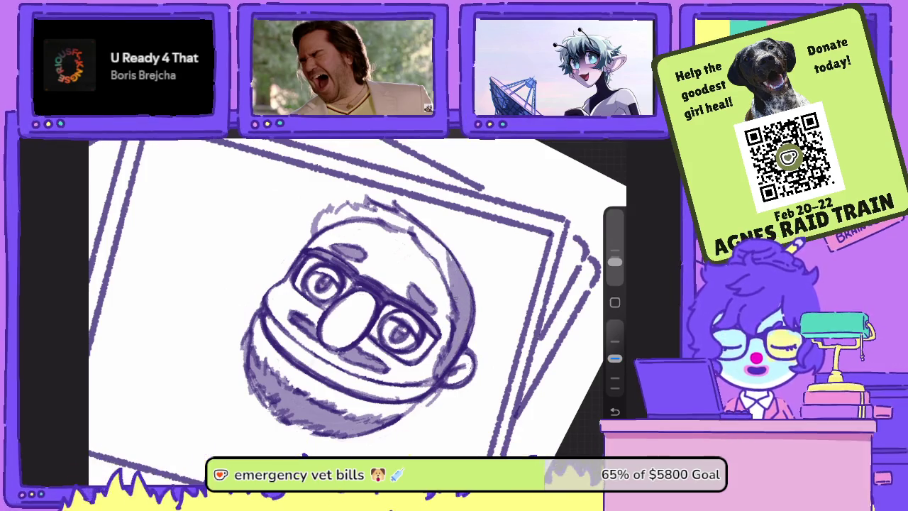
left_click_drag(451, 290, 439, 243)
left_click_drag(440, 274, 405, 210)
mouse_move(424, 247)
left_mouse_down()
mouse_move(401, 209)
mouse_move(367, 201)
left_mouse_up()
mouse_move(392, 233)
left_mouse_down()
mouse_move(353, 204)
mouse_move(319, 214)
left_mouse_up()
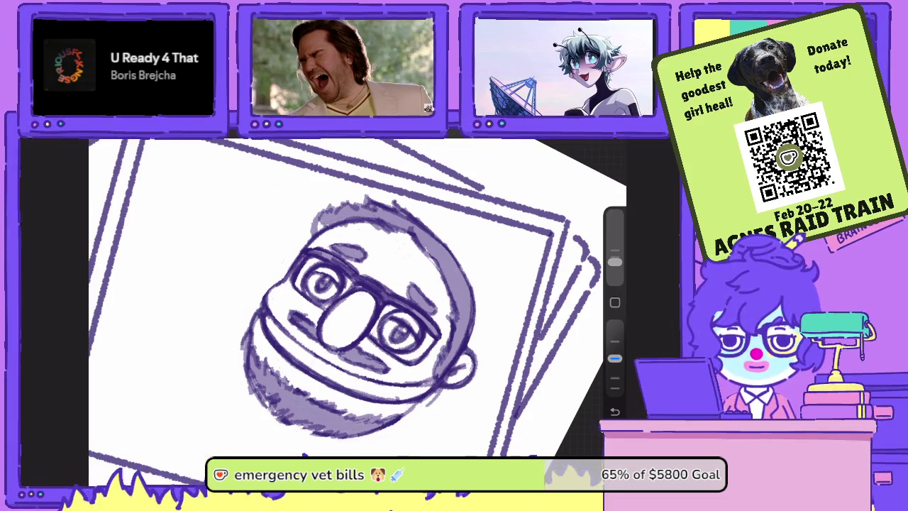
scroll(341, 298, "down", 2)
scroll(347, 298, "up", 2)
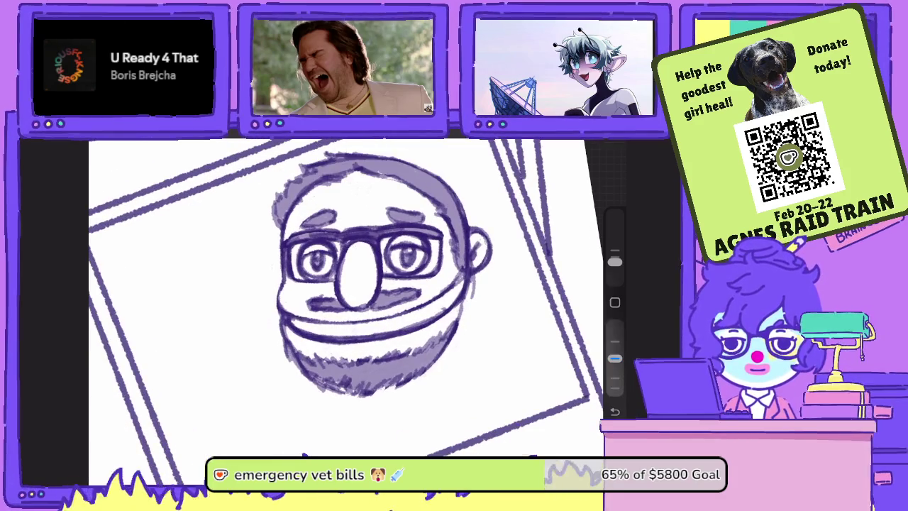
Hatch dark shading across the lower-right cheek, beard and right jawline.
left_click_drag(421, 338, 370, 323)
left_click_drag(441, 310, 414, 326)
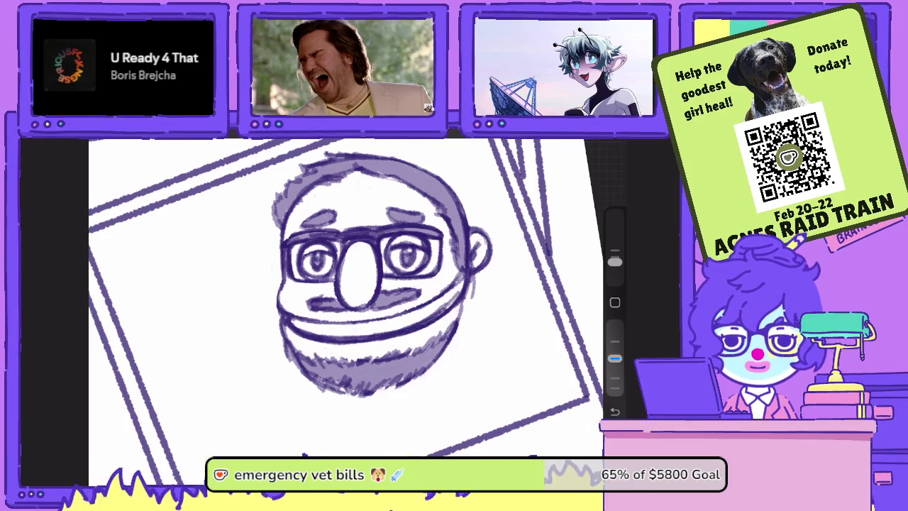
mouse_move(462, 285)
left_mouse_down()
mouse_move(429, 321)
mouse_move(439, 311)
mouse_move(332, 327)
left_mouse_up()
left_click_drag(419, 312, 339, 326)
left_click_drag(438, 301, 355, 328)
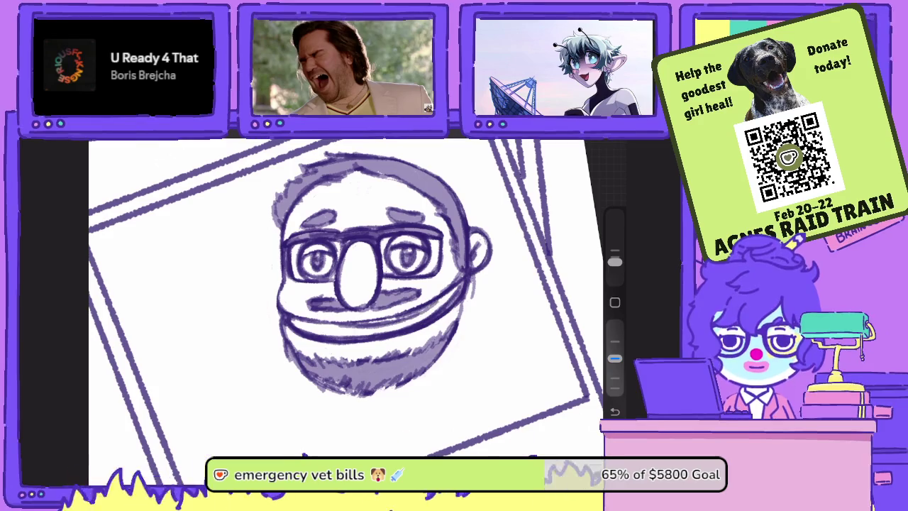
left_click_drag(459, 284, 385, 321)
left_click_drag(431, 304, 315, 324)
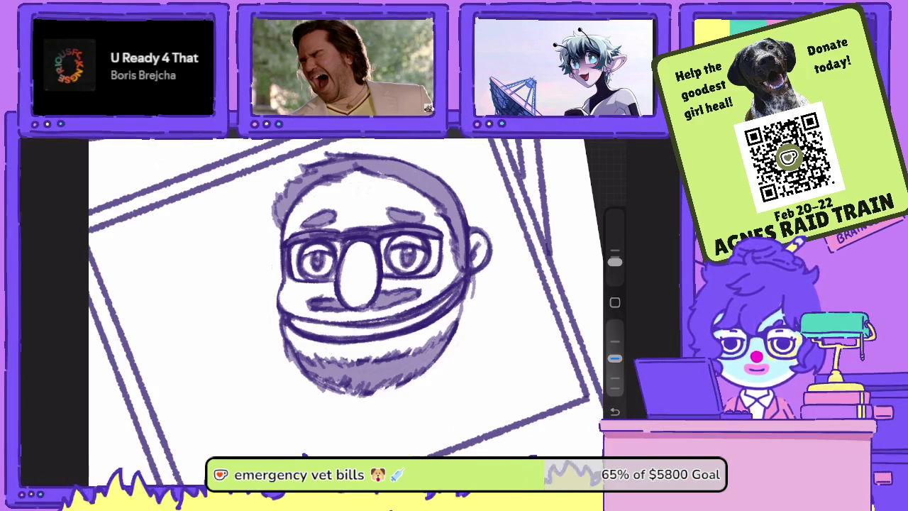
left_click_drag(614, 358, 614, 324)
left_click_drag(369, 283, 312, 326)
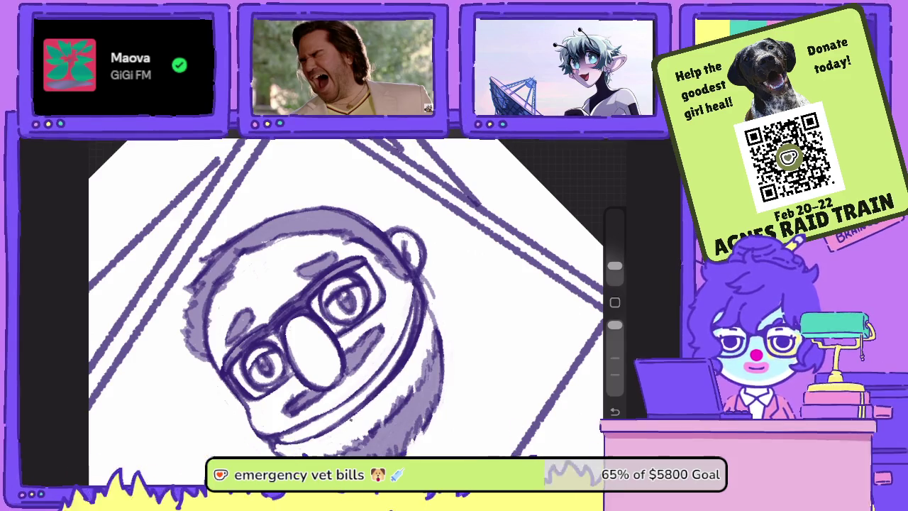
Erase the dark lines and faint marks right of the ear and beard.
left_click_drag(402, 373, 423, 284)
mouse_move(420, 326)
left_mouse_down()
mouse_move(423, 278)
mouse_move(433, 299)
mouse_move(423, 273)
left_mouse_up()
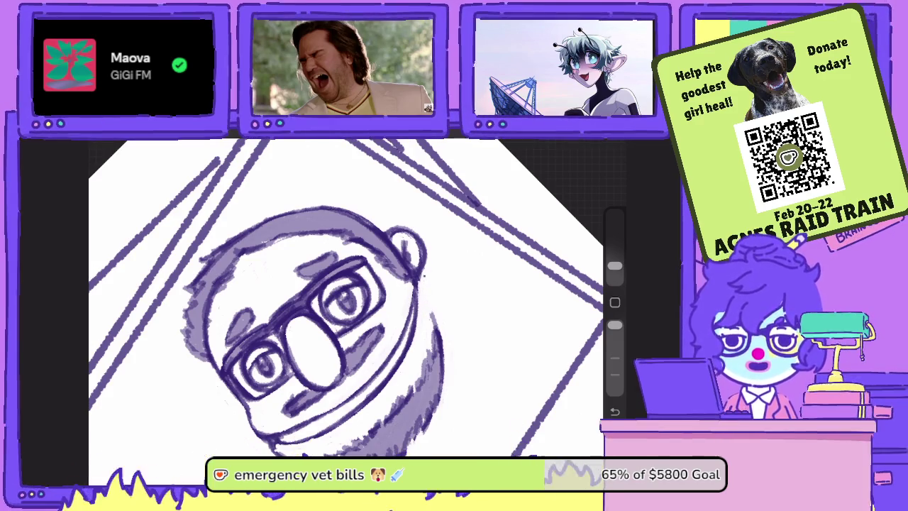
key("b")
Redraw the ear and beard's right edge with short pencil strokes, then retrace the lower-left smile line.
left_click_drag(435, 328, 422, 279)
left_click_drag(428, 354, 426, 282)
mouse_move(423, 388)
left_mouse_down()
mouse_move(430, 335)
mouse_move(422, 285)
left_mouse_up()
left_click_drag(430, 329, 419, 280)
left_click_drag(435, 380, 434, 341)
left_click_drag(431, 337, 424, 302)
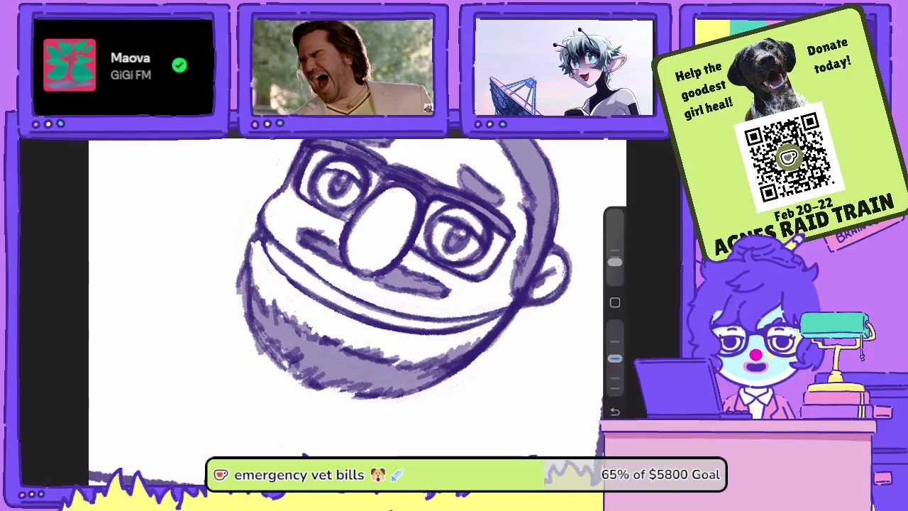
left_click_drag(397, 269, 397, 283)
left_click_drag(246, 288, 299, 313)
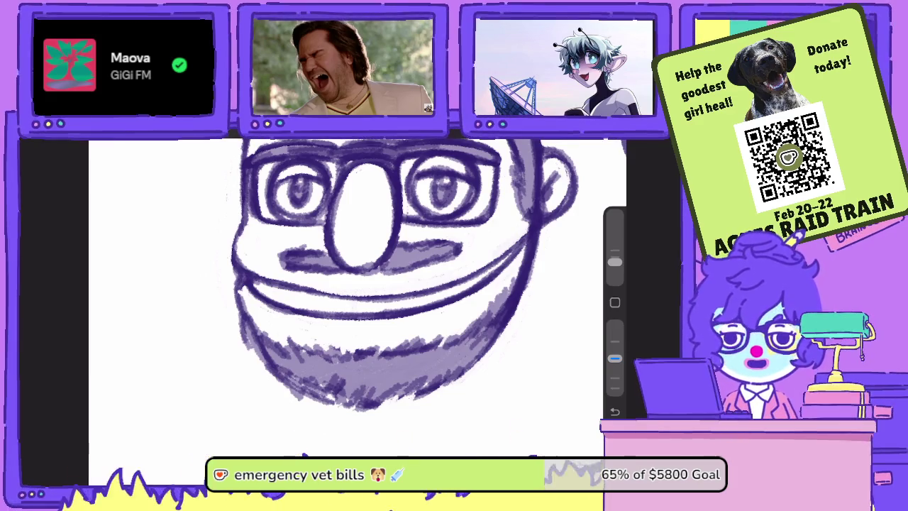
scroll(354, 298, "down", 5)
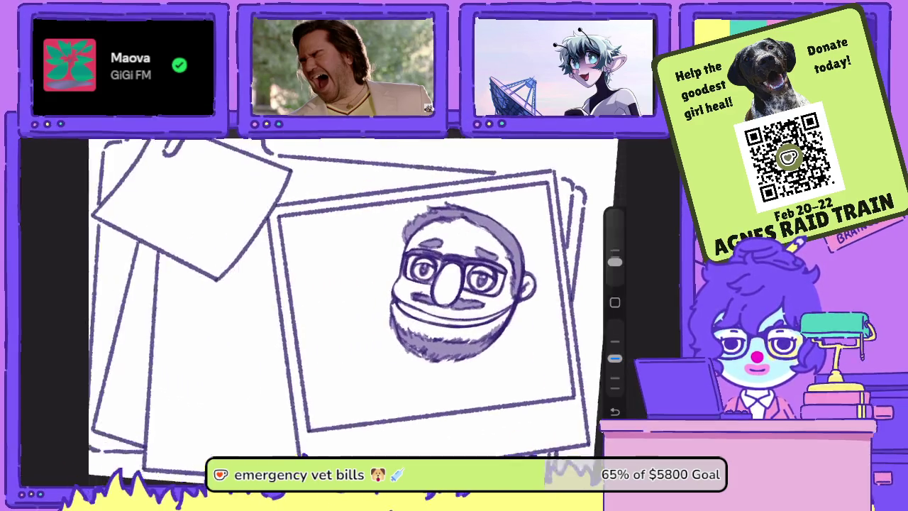
scroll(355, 298, "up", 3)
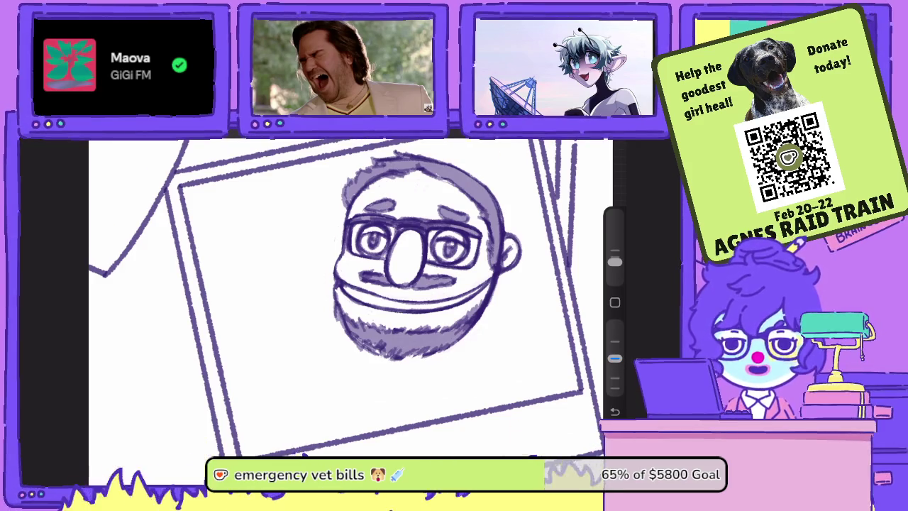
Select the ear with a freehand selection and adjust it with Transform.
key("s")
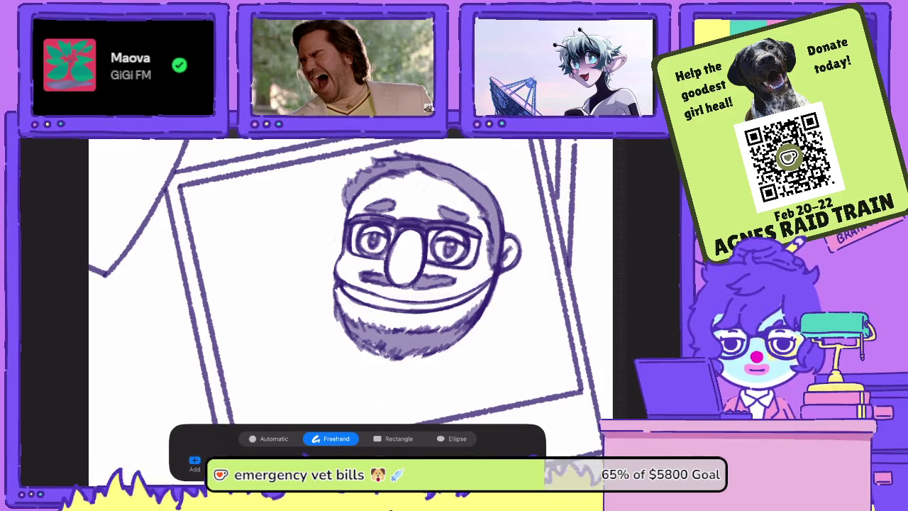
mouse_move(527, 279)
left_mouse_down()
mouse_move(500, 288)
mouse_move(505, 221)
mouse_move(527, 279)
left_mouse_up()
key("v")
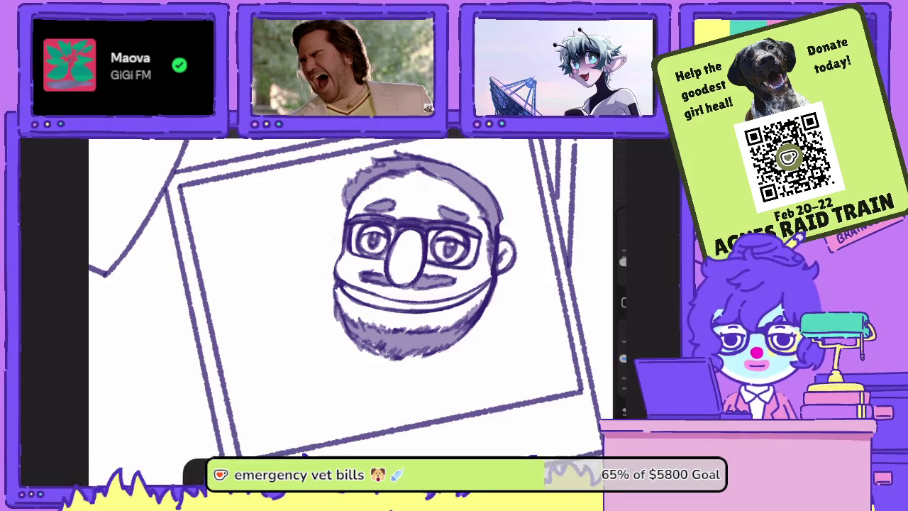
key("v")
Darken the ear, head outline, right jaw and face edge, and extend the glasses' right end.
left_click_drag(502, 213, 502, 236)
left_click_drag(497, 275, 485, 313)
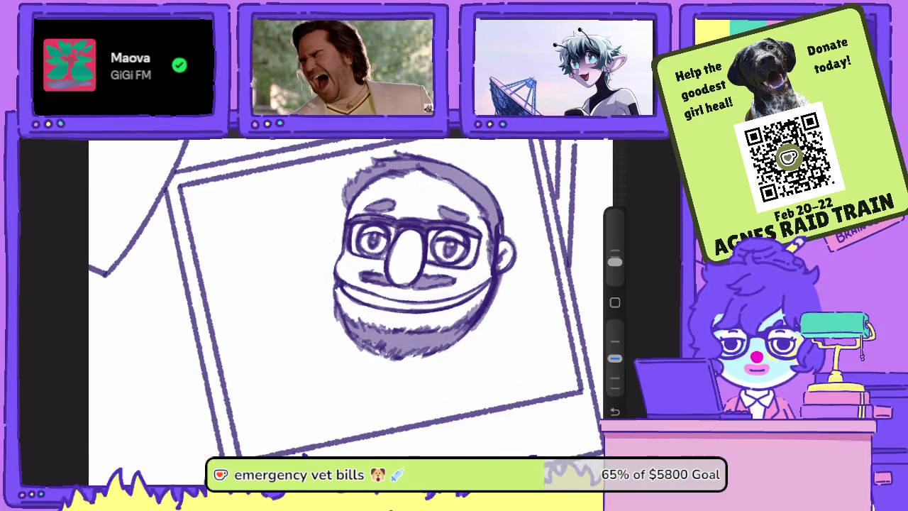
left_click_drag(496, 277, 473, 330)
left_click_drag(499, 221, 499, 234)
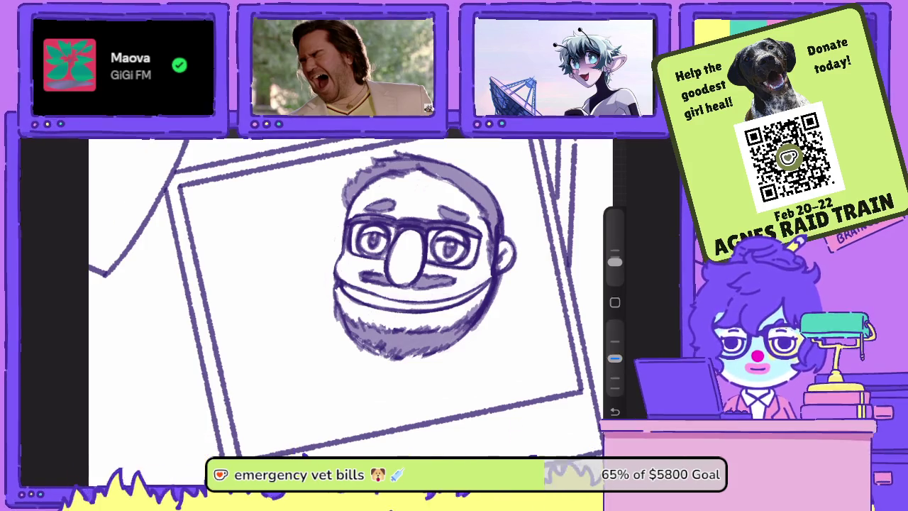
mouse_move(497, 202)
left_mouse_down()
mouse_move(503, 233)
mouse_move(493, 239)
mouse_move(479, 215)
left_mouse_up()
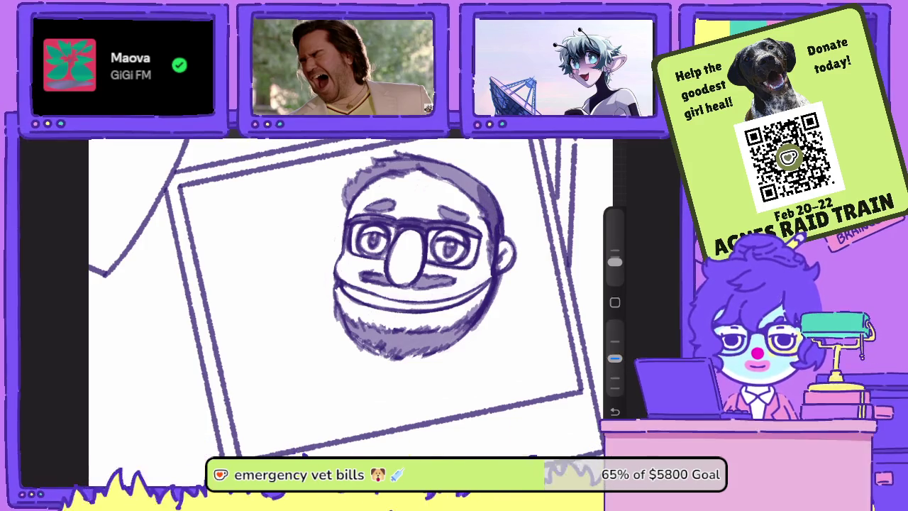
mouse_move(477, 179)
left_mouse_down()
mouse_move(468, 201)
mouse_move(447, 199)
mouse_move(439, 167)
mouse_move(396, 161)
mouse_move(347, 206)
left_mouse_up()
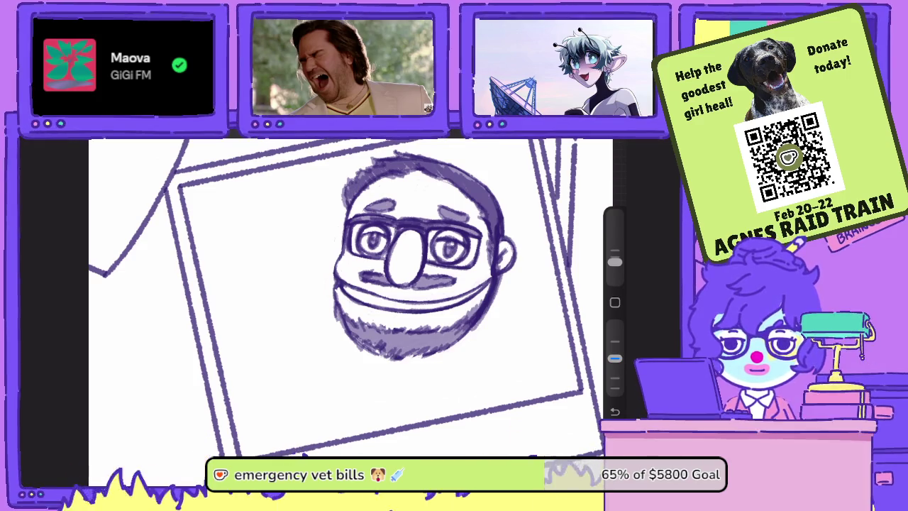
left_click_drag(470, 166, 448, 183)
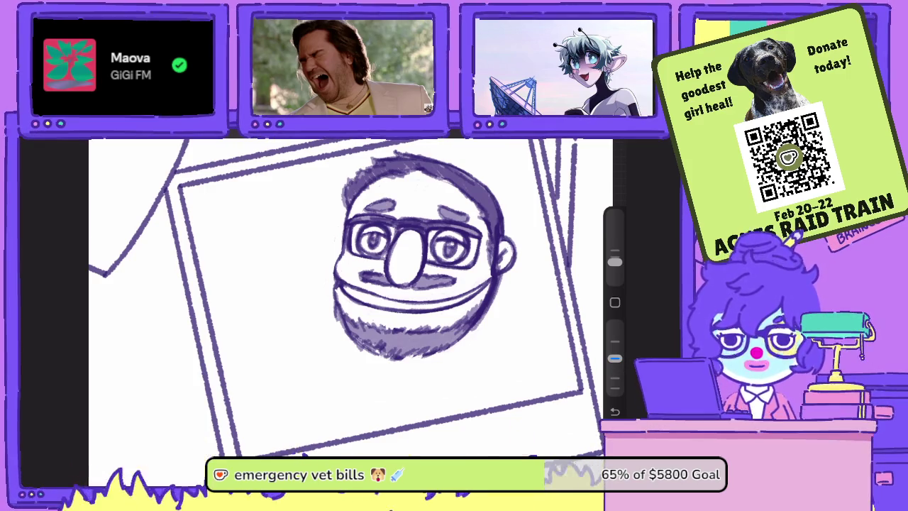
left_click_drag(336, 261, 332, 225)
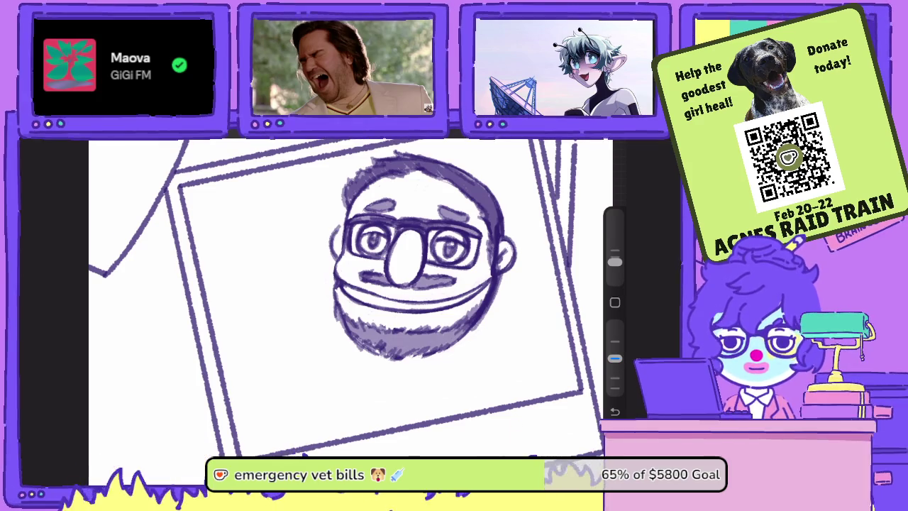
left_click_drag(478, 234, 489, 243)
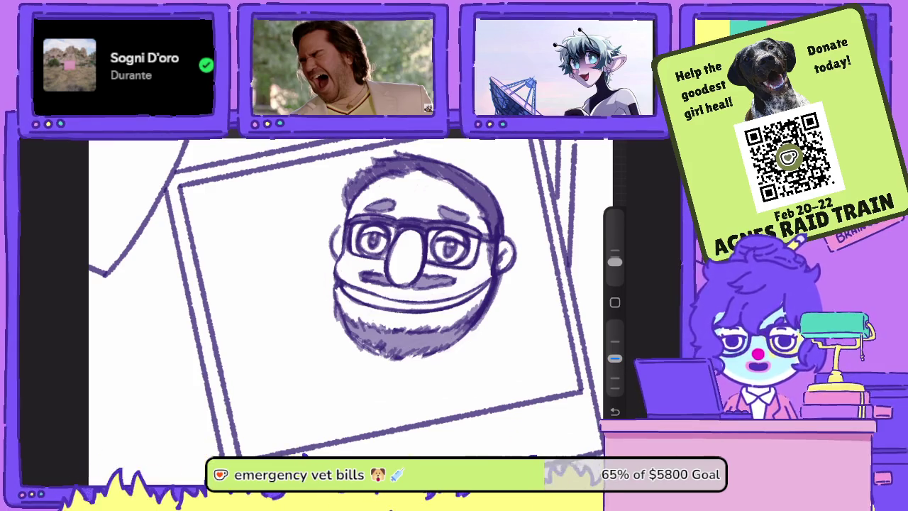
Darken the head outline near the ear and along the right edge of head and beard.
scroll(412, 283, "up", 2)
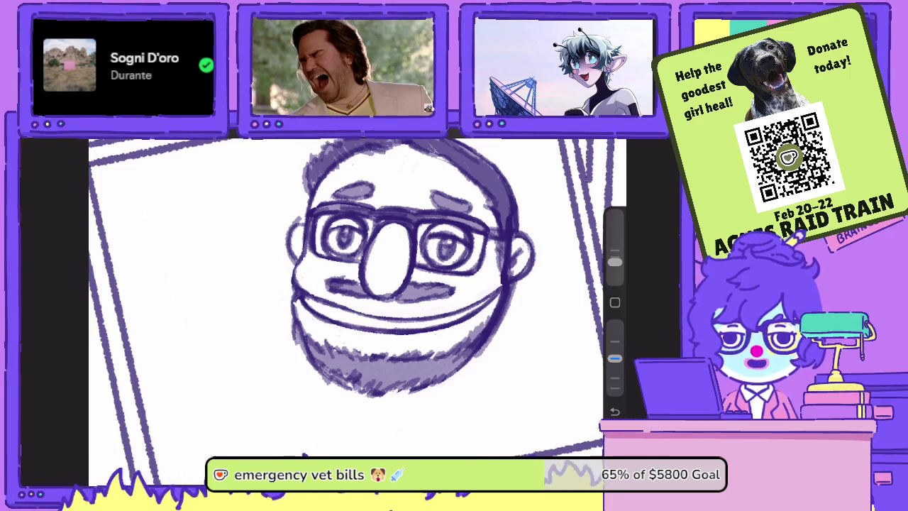
mouse_move(305, 185)
left_mouse_down()
mouse_move(303, 241)
mouse_move(310, 183)
left_mouse_up()
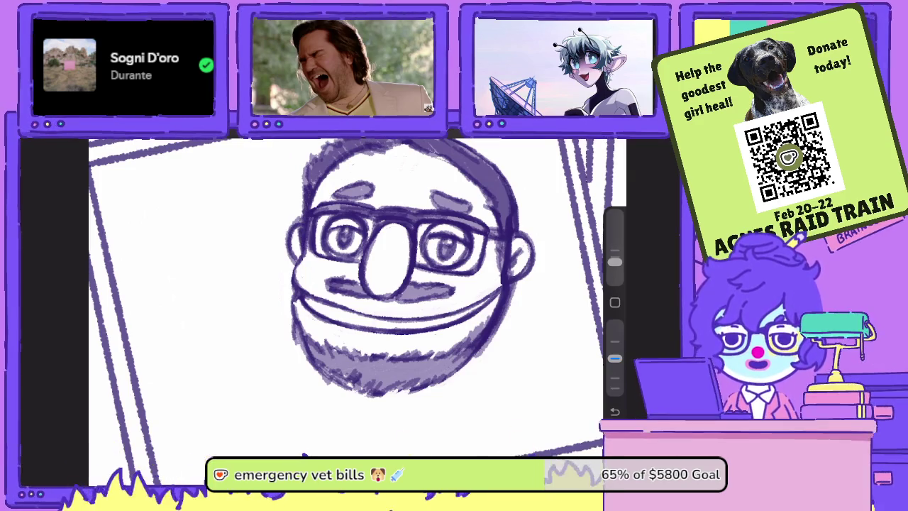
left_click_drag(502, 241, 501, 271)
mouse_move(503, 220)
left_mouse_down()
mouse_move(496, 305)
mouse_move(485, 328)
left_mouse_up()
left_click_drag(498, 275, 482, 328)
scroll(319, 298, "down", 3)
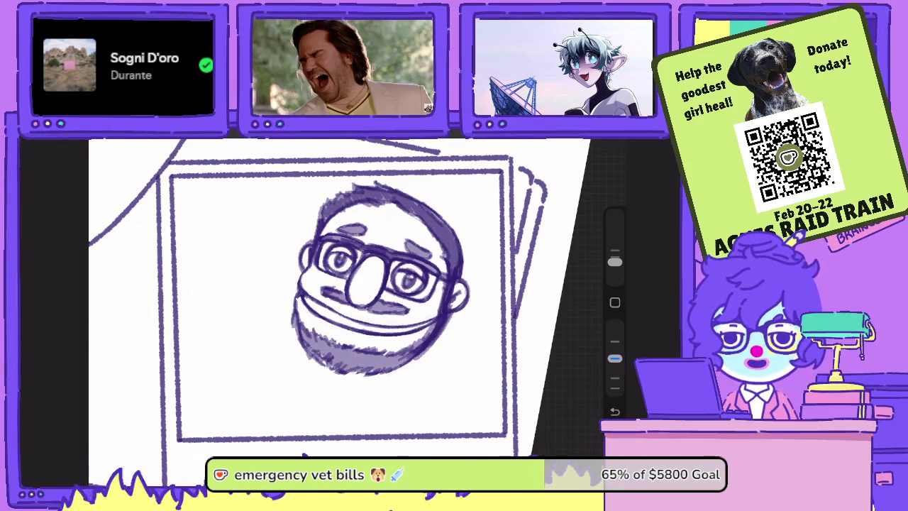
Tilt the canvas and brush soft shading over the right cheek beside the glasses.
scroll(355, 298, "up", 2)
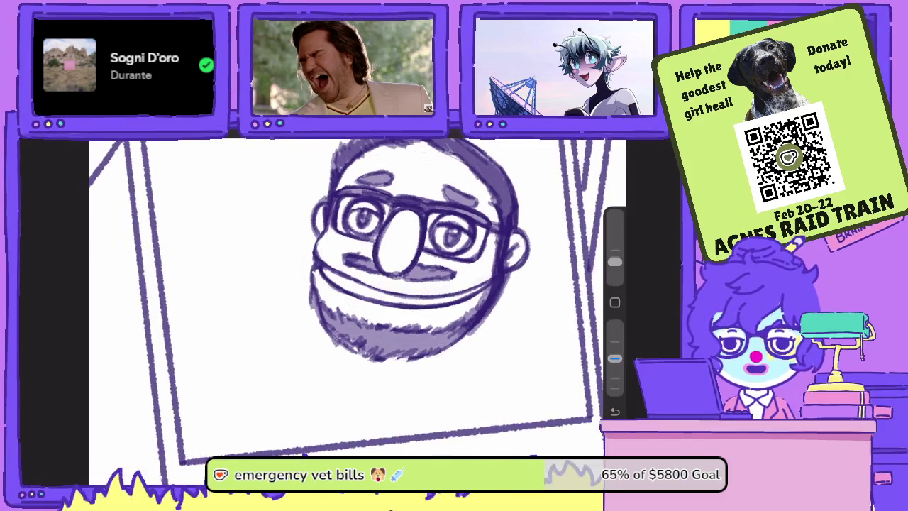
left_click_drag(425, 212, 369, 170)
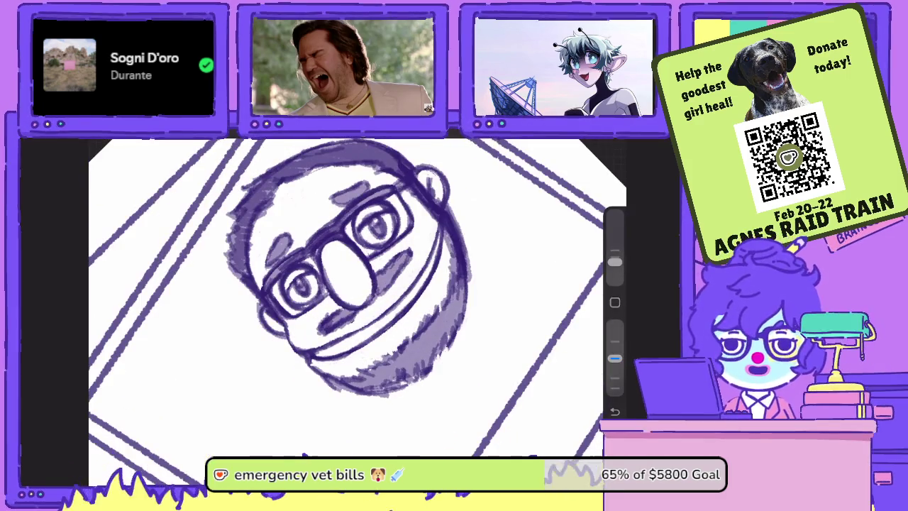
mouse_move(352, 315)
left_mouse_down()
mouse_move(400, 278)
mouse_move(411, 261)
mouse_move(397, 255)
mouse_move(403, 248)
mouse_move(379, 250)
mouse_move(310, 337)
left_mouse_up()
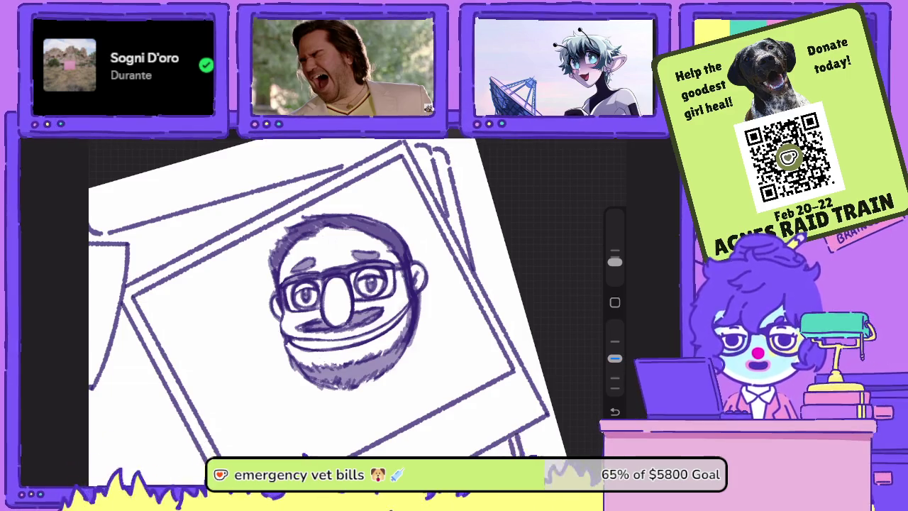
Ink a dark line along the side of the head and darken the beard edge and right band.
scroll(348, 291, "up", 5)
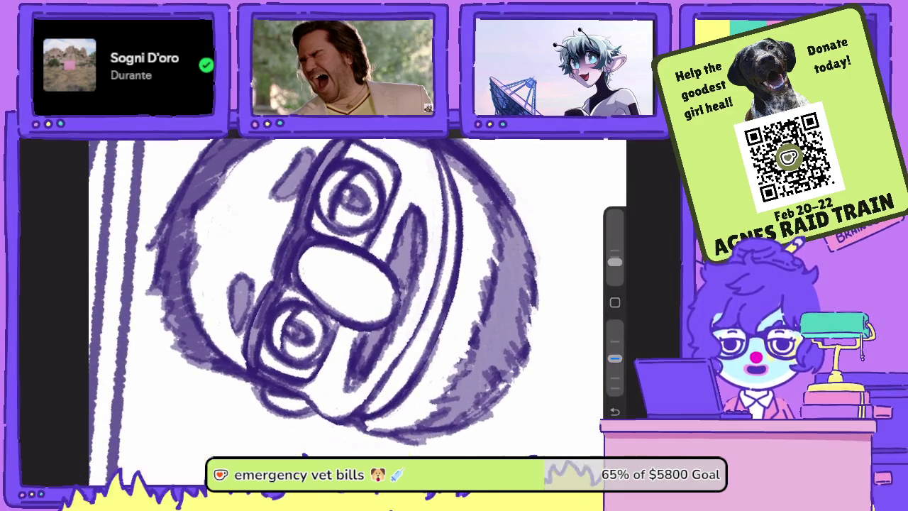
left_click_drag(446, 352, 456, 183)
mouse_move(365, 408)
left_mouse_down()
mouse_move(404, 362)
mouse_move(420, 320)
left_mouse_up()
left_click_drag(382, 390, 429, 308)
left_click_drag(412, 354, 436, 251)
left_click_drag(425, 312, 441, 217)
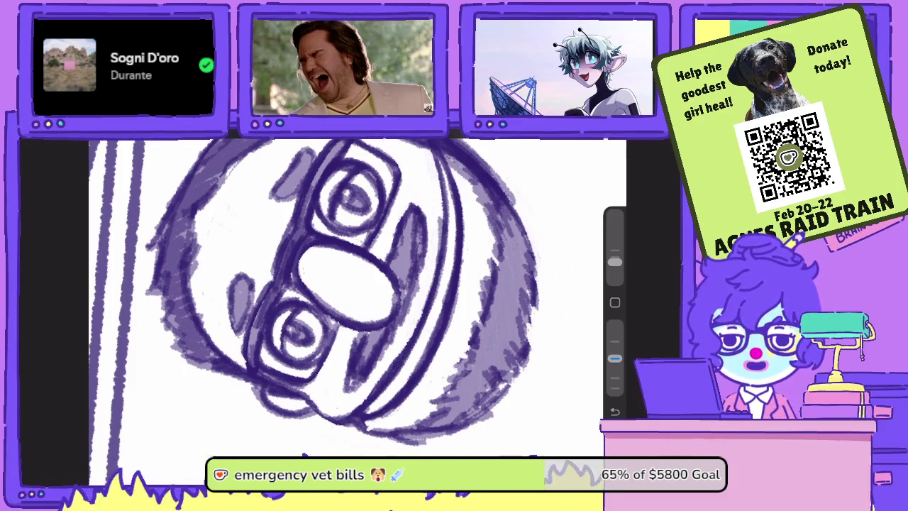
Erase to lighten parts of the face's lower-right band.
mouse_move(365, 401)
left_mouse_down()
mouse_move(415, 325)
mouse_move(440, 221)
left_mouse_up()
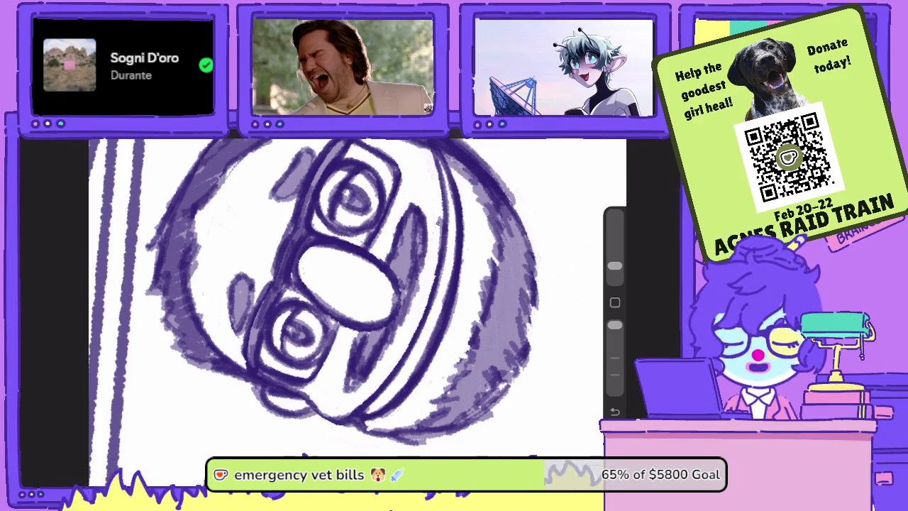
left_click_drag(438, 255, 440, 216)
scroll(398, 298, "up", 3)
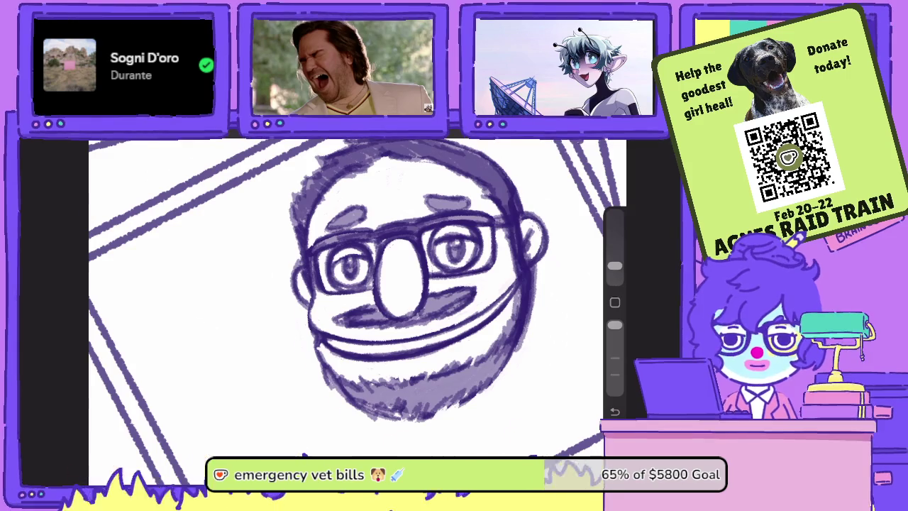
Undo the erase stroke to restore the face shading, lower brush opacity, and open the Layers list.
scroll(347, 291, "down", 2)
scroll(383, 291, "down", 2)
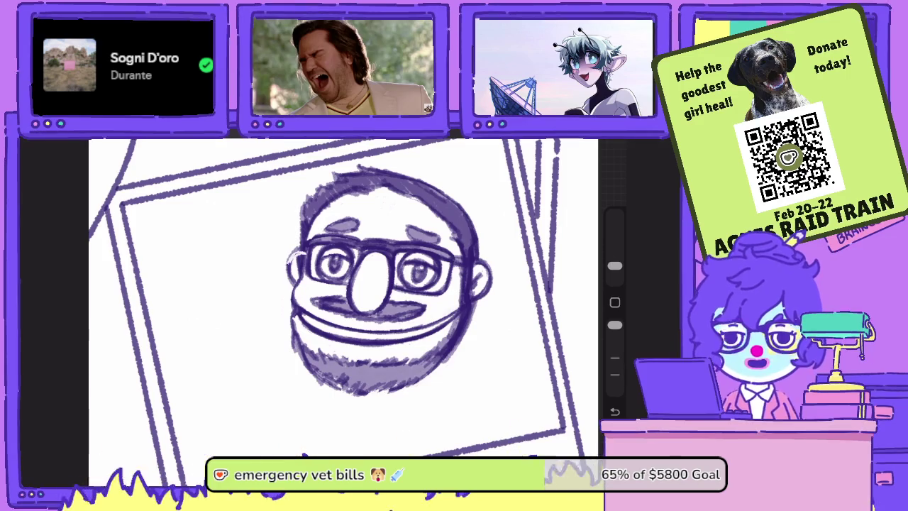
key("ctrl+z")
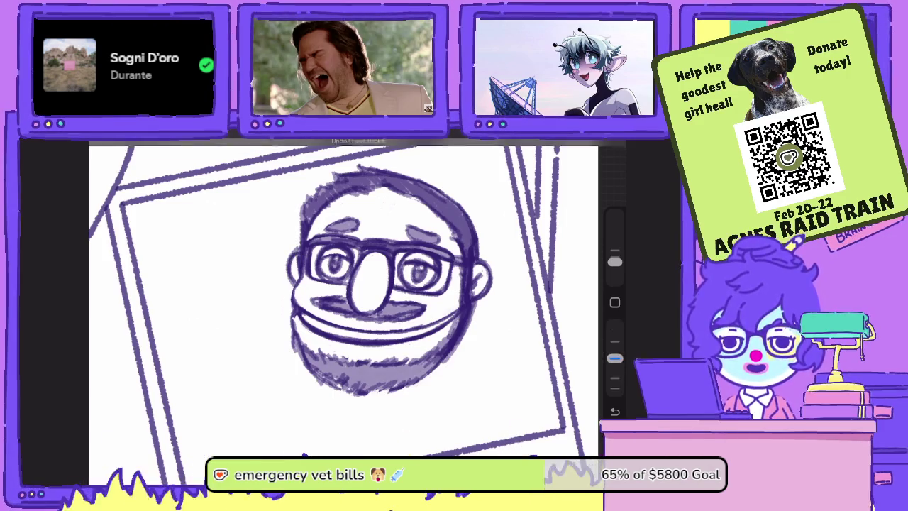
left_click_drag(614, 325, 614, 358)
scroll(411, 284, "up", 2)
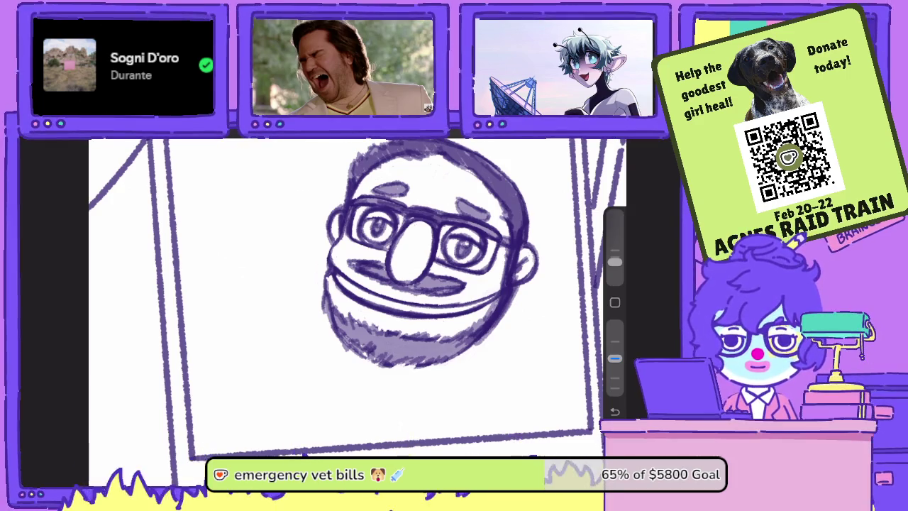
Glance at the layers list, then close it to return to the framed sketch.
key("l")
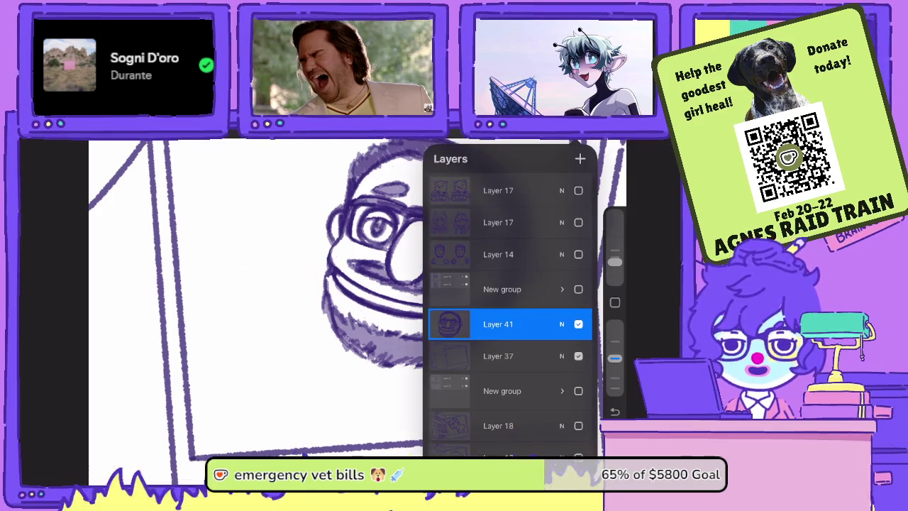
key("l")
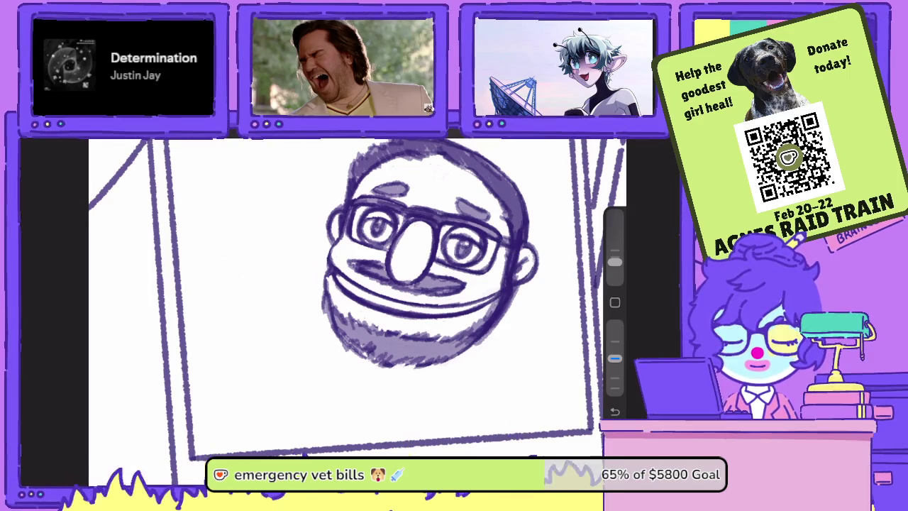
Rotate the canvas upright and draw rough hand circles left of and below the beard.
mouse_move(426, 284)
left_mouse_down()
mouse_move(412, 269)
mouse_move(454, 263)
left_mouse_up()
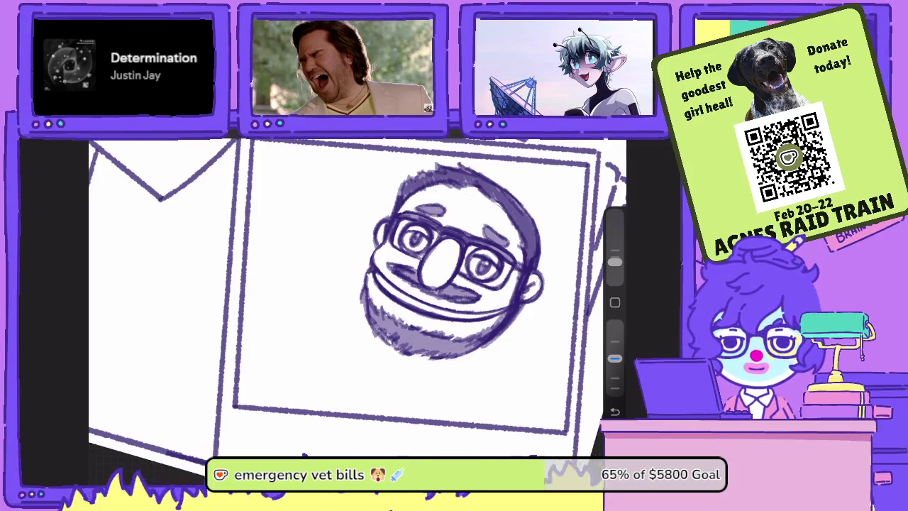
mouse_move(426, 374)
left_mouse_down()
mouse_move(443, 418)
mouse_move(415, 408)
mouse_move(457, 419)
mouse_move(464, 408)
mouse_move(411, 419)
left_mouse_up()
mouse_move(318, 297)
left_mouse_down()
mouse_move(283, 359)
mouse_move(347, 312)
mouse_move(340, 361)
mouse_move(280, 362)
left_mouse_up()
mouse_move(297, 312)
left_mouse_down()
mouse_move(318, 315)
mouse_move(326, 359)
mouse_move(283, 361)
left_mouse_up()
mouse_move(440, 367)
left_mouse_down()
mouse_move(425, 411)
mouse_move(410, 408)
mouse_move(408, 421)
left_mouse_up()
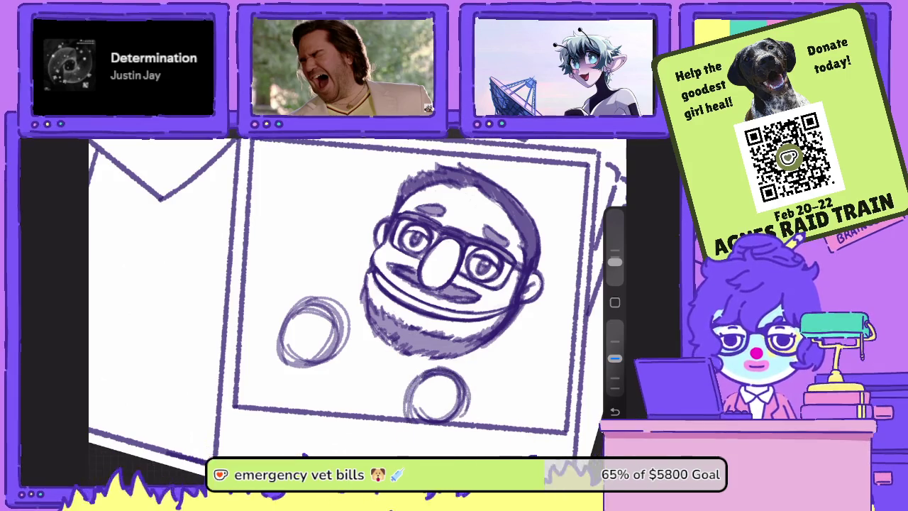
Draw finger lines inside the lower hand circle.
left_click_drag(461, 382, 461, 424)
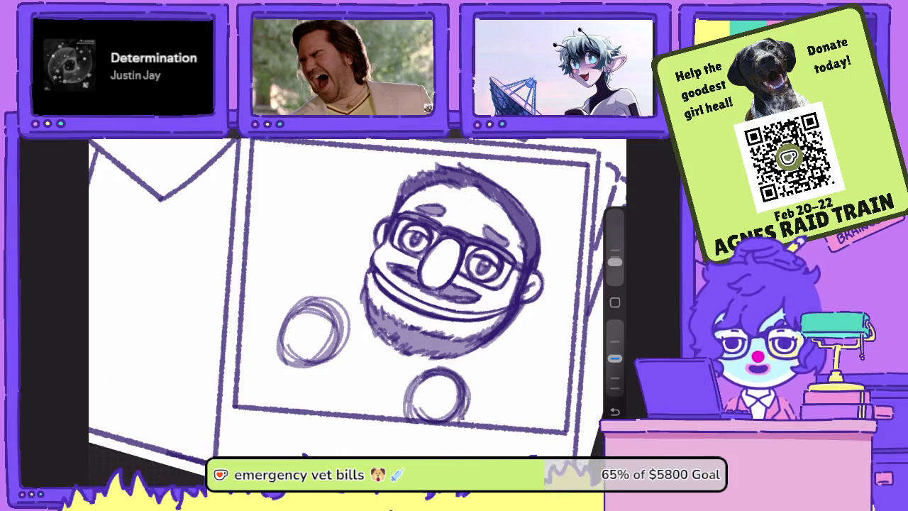
mouse_move(451, 377)
left_mouse_down()
mouse_move(451, 403)
mouse_move(417, 395)
mouse_move(411, 419)
left_mouse_up()
mouse_move(417, 380)
left_mouse_down()
mouse_move(414, 421)
mouse_move(463, 422)
left_mouse_up()
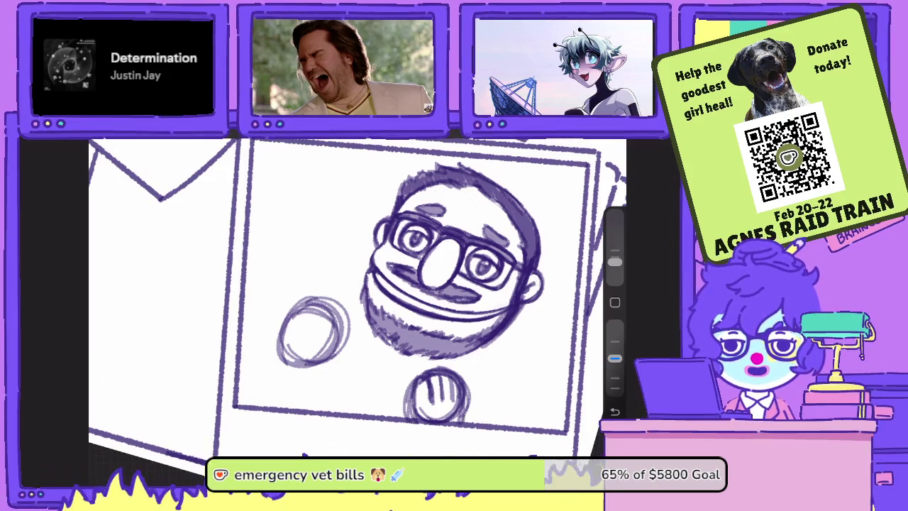
left_click_drag(458, 379, 461, 421)
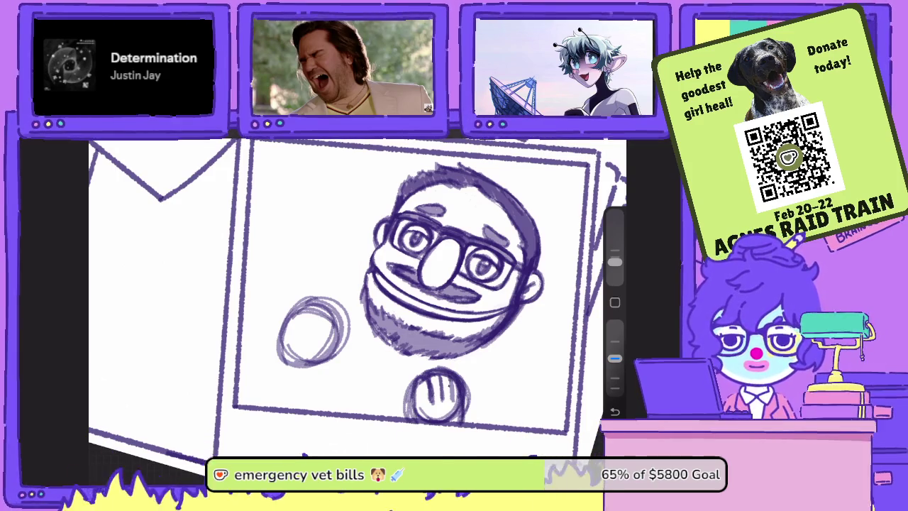
left_click_drag(445, 372, 444, 386)
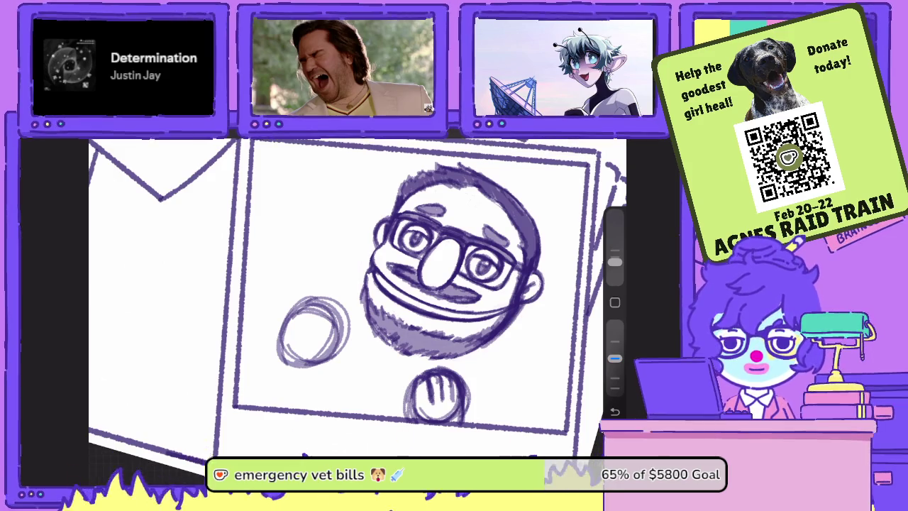
Strengthen the left hand's outline and add finger lines inside it.
left_click_drag(283, 346, 317, 303)
left_click_drag(334, 337, 321, 367)
left_click_drag(345, 319, 329, 358)
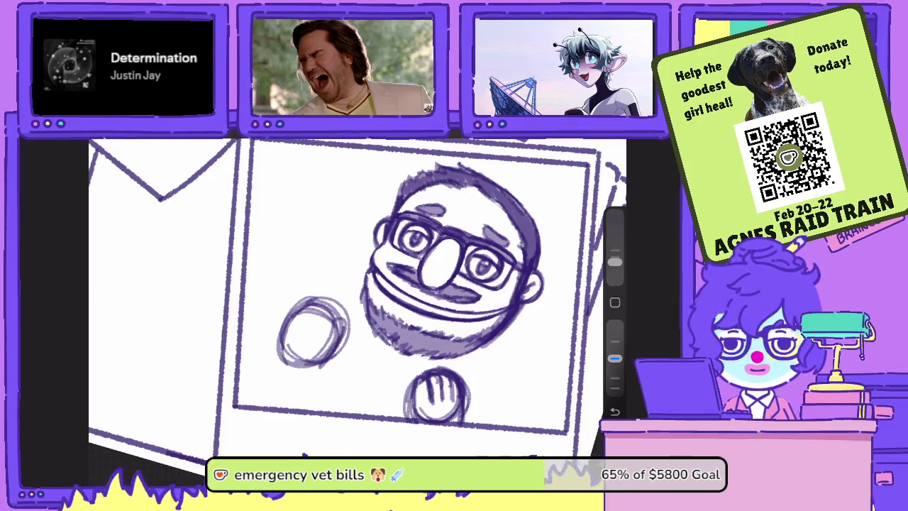
left_click_drag(342, 318, 325, 341)
left_click_drag(346, 309, 317, 332)
mouse_move(316, 295)
left_mouse_down()
mouse_move(287, 329)
mouse_move(318, 305)
mouse_move(307, 325)
mouse_move(315, 309)
mouse_move(305, 305)
mouse_move(342, 338)
mouse_move(316, 370)
left_mouse_up()
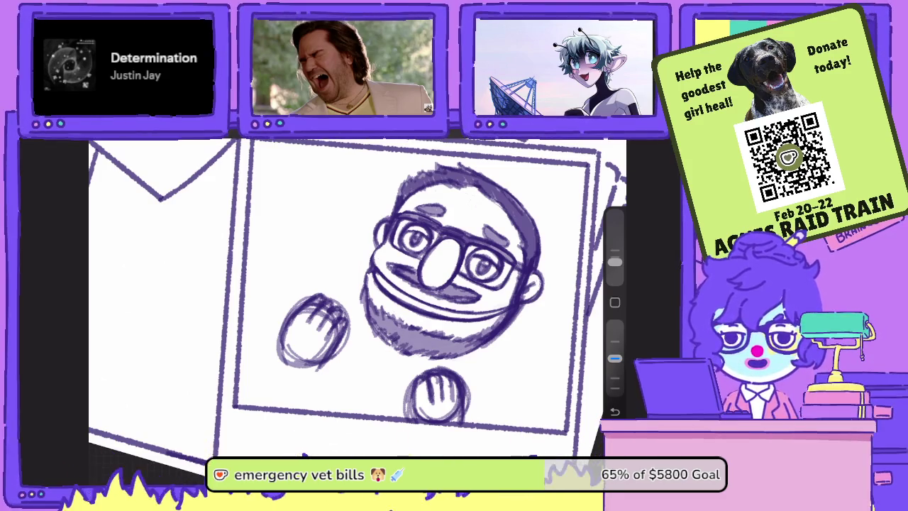
Raise brush opacity back up and retouch the left hand's outline and finger marks.
scroll(347, 298, "up", 3)
scroll(354, 284, "down", 2)
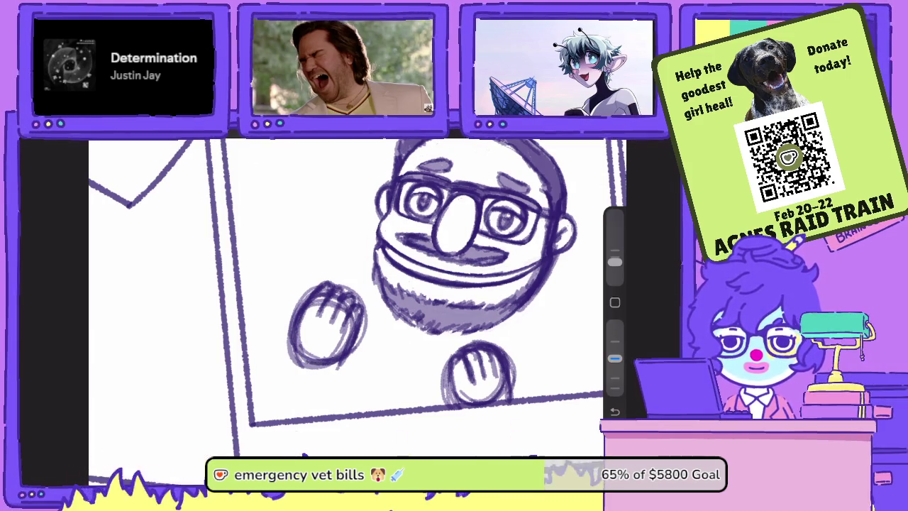
left_click_drag(614, 359, 614, 325)
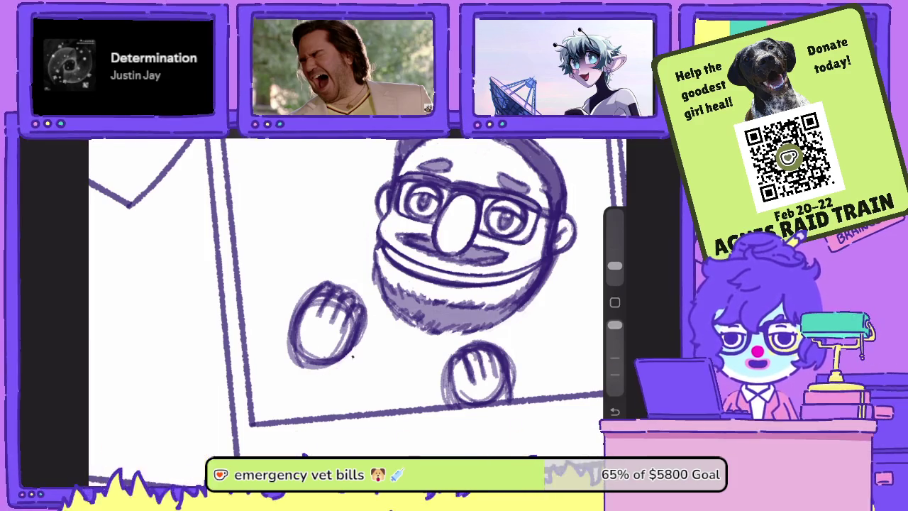
mouse_move(292, 312)
left_mouse_down()
mouse_move(307, 288)
mouse_move(292, 358)
left_mouse_up()
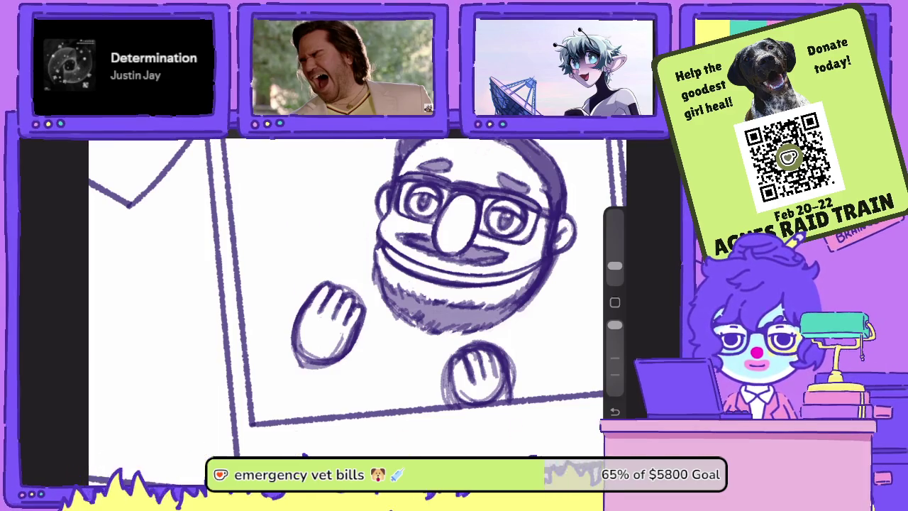
Rework the lower hand's left and right edges, then erase the stray stroke at its left edge.
left_click_drag(453, 346, 458, 393)
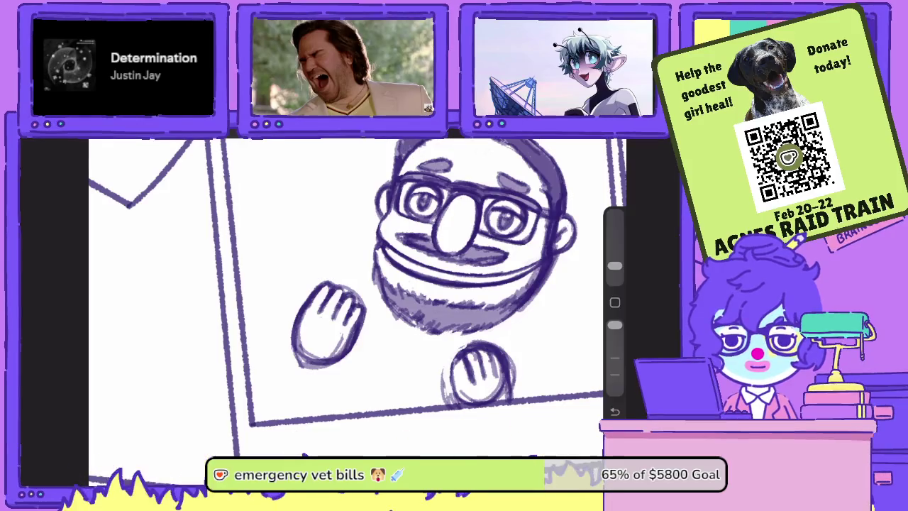
mouse_move(510, 351)
left_mouse_down()
mouse_move(510, 389)
mouse_move(495, 350)
left_mouse_up()
left_click_drag(426, 284, 326, 305)
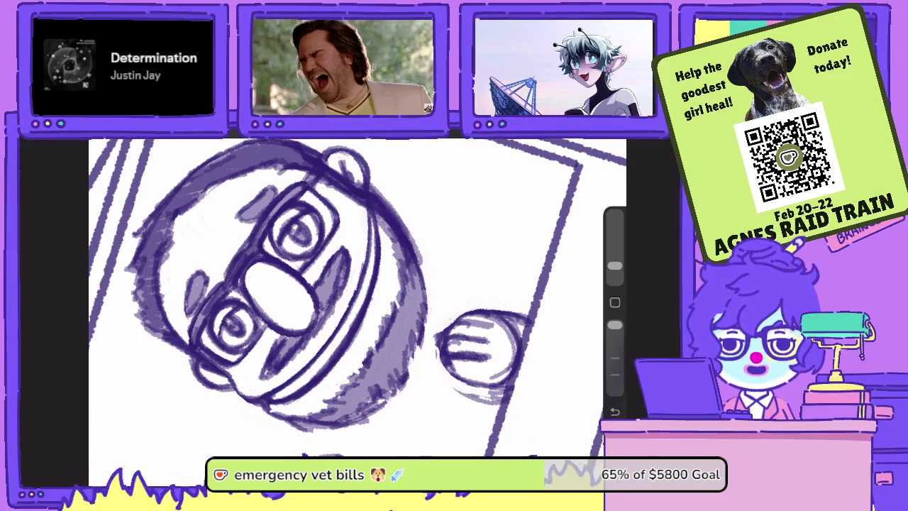
mouse_move(436, 329)
left_mouse_down()
mouse_move(451, 359)
mouse_move(448, 352)
mouse_move(447, 374)
mouse_move(471, 400)
mouse_move(508, 403)
mouse_move(512, 385)
left_mouse_up()
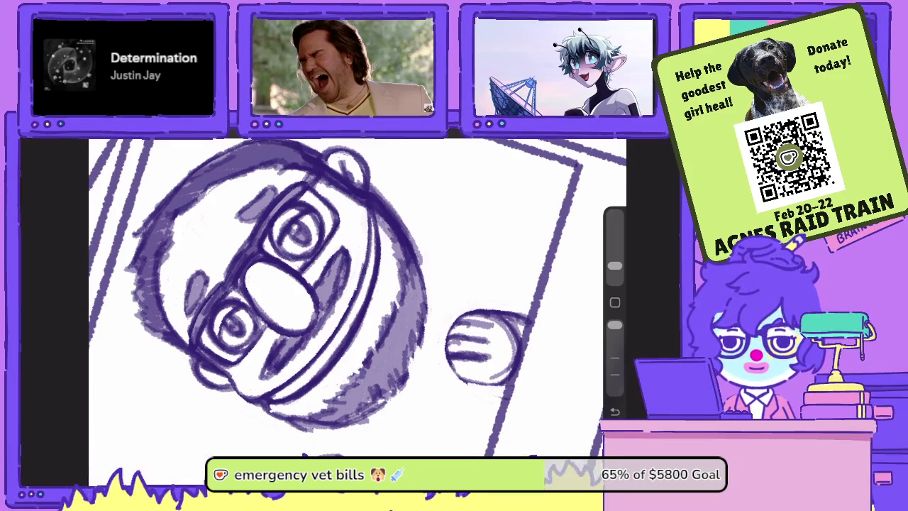
Erase faint sketch marks along the small hand's right and lower-left edges.
scroll(347, 298, "up", 3)
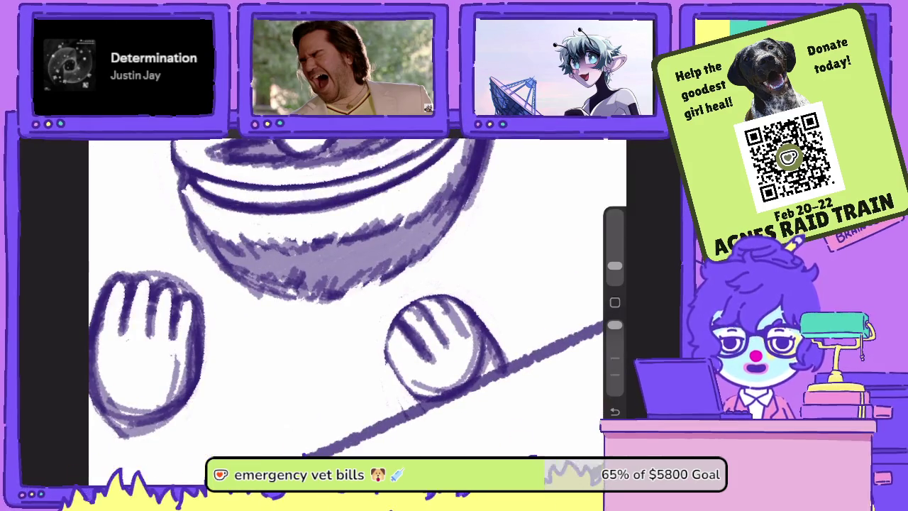
left_click_drag(472, 323, 491, 361)
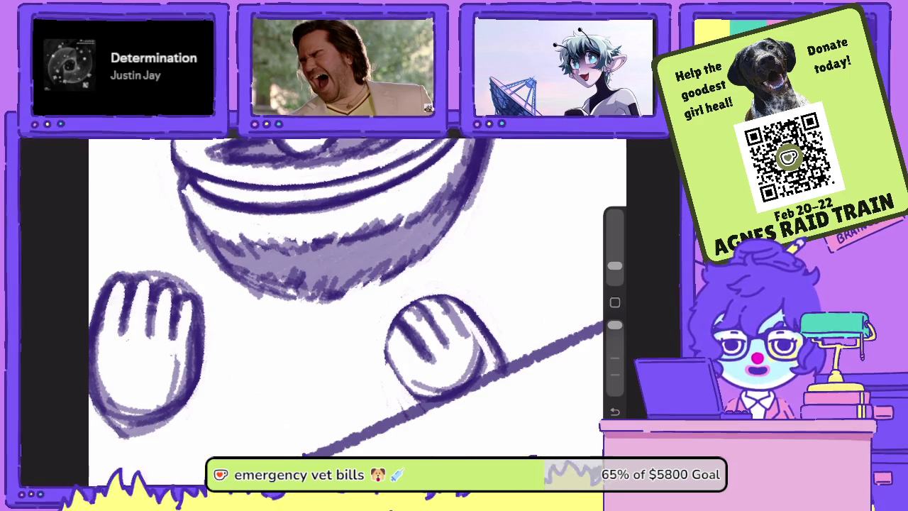
mouse_move(465, 303)
left_mouse_down()
mouse_move(500, 362)
mouse_move(479, 370)
left_mouse_up()
mouse_move(478, 330)
left_mouse_down()
mouse_move(479, 375)
mouse_move(466, 392)
mouse_move(414, 401)
mouse_move(408, 387)
left_mouse_up()
left_click_drag(386, 342, 396, 379)
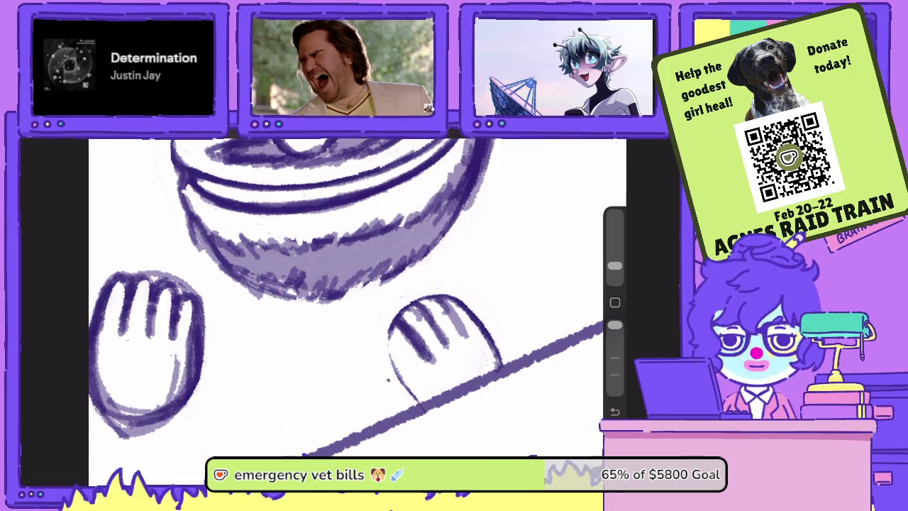
Lower brush opacity, softly shade the hand's left edge, and lighten parts with the eraser.
left_click_drag(615, 324, 614, 358)
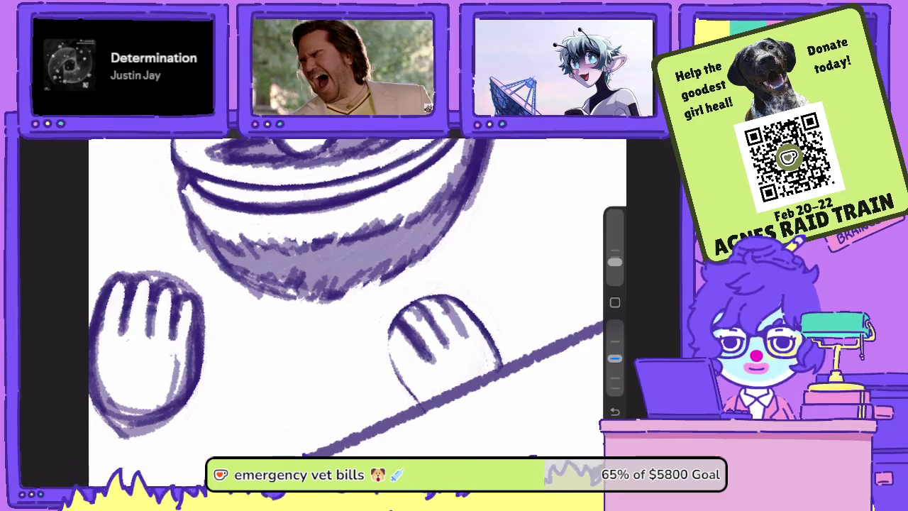
left_click_drag(392, 327, 418, 401)
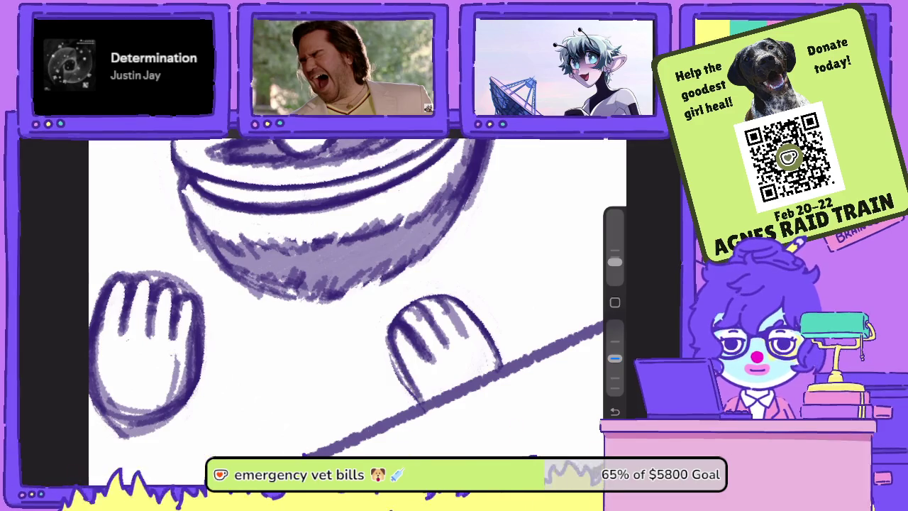
left_click_drag(393, 354, 420, 404)
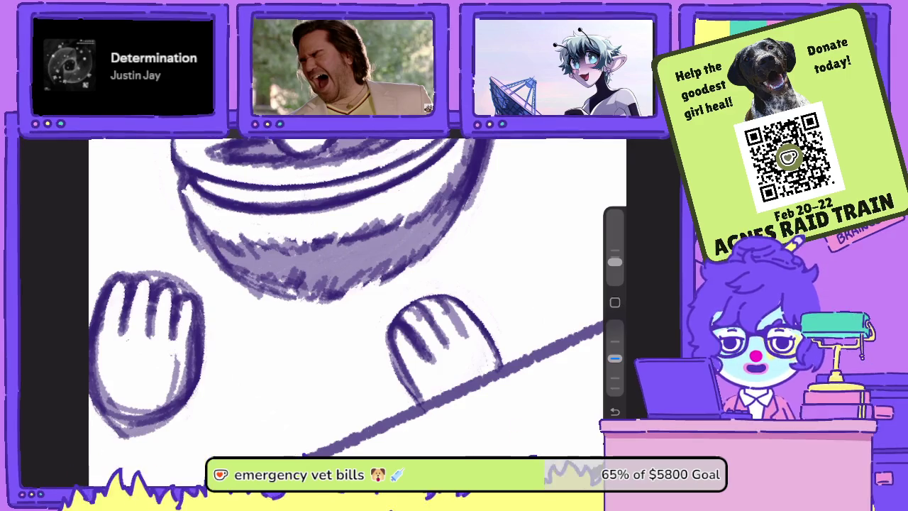
key("e")
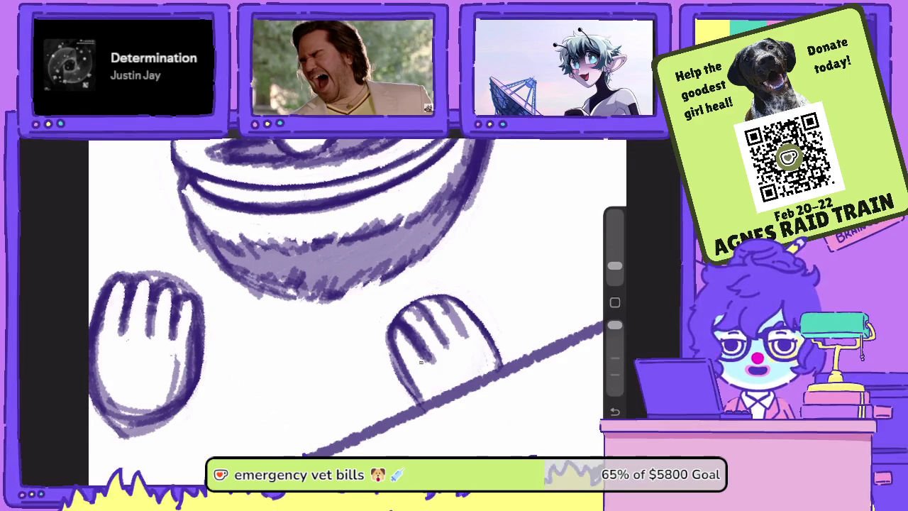
mouse_move(408, 339)
left_mouse_down()
mouse_move(422, 364)
mouse_move(397, 331)
mouse_move(428, 326)
mouse_move(402, 320)
mouse_move(431, 324)
left_mouse_up()
Darken the hand's fingertips, then erase and tidy its left outline and top fingertips.
key("b")
left_click_drag(430, 322, 441, 342)
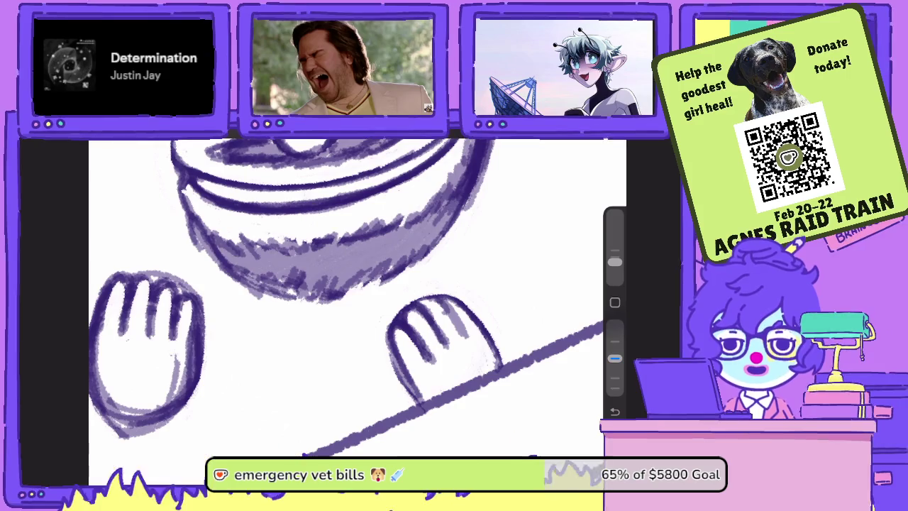
mouse_move(421, 298)
left_mouse_down()
mouse_move(430, 309)
mouse_move(400, 319)
mouse_move(398, 310)
left_mouse_up()
key("e")
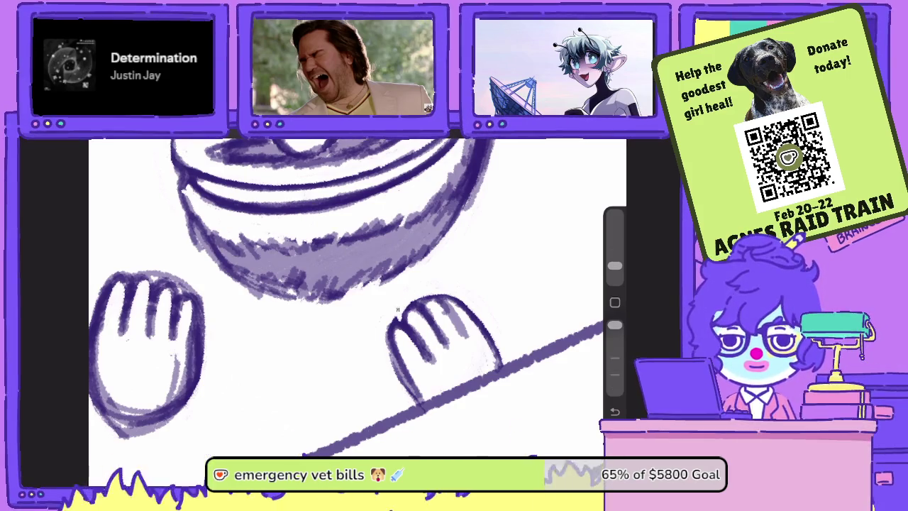
left_click_drag(387, 341, 409, 395)
left_click_drag(394, 365, 415, 404)
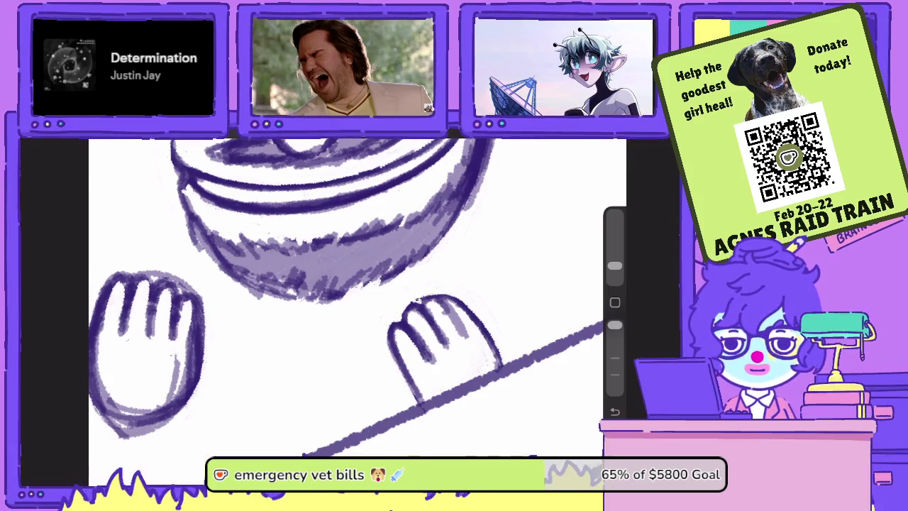
left_click_drag(416, 300, 432, 291)
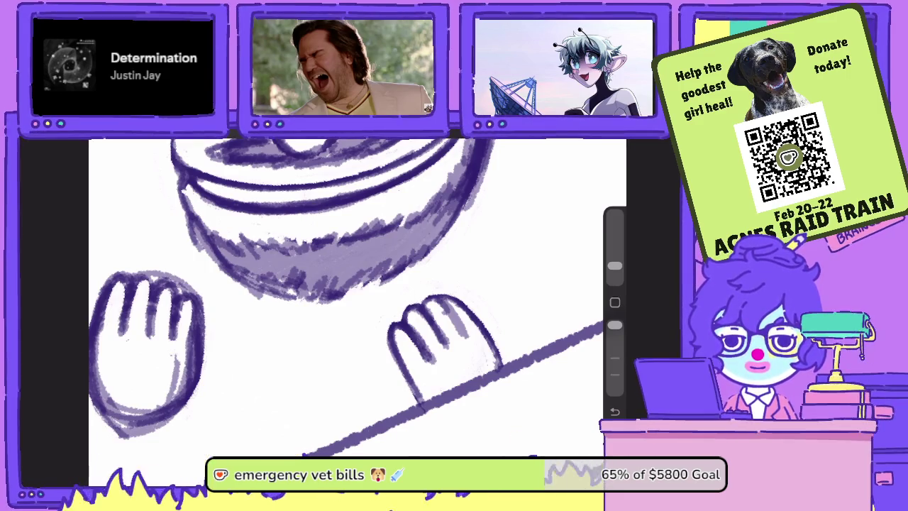
scroll(354, 298, "down", 5)
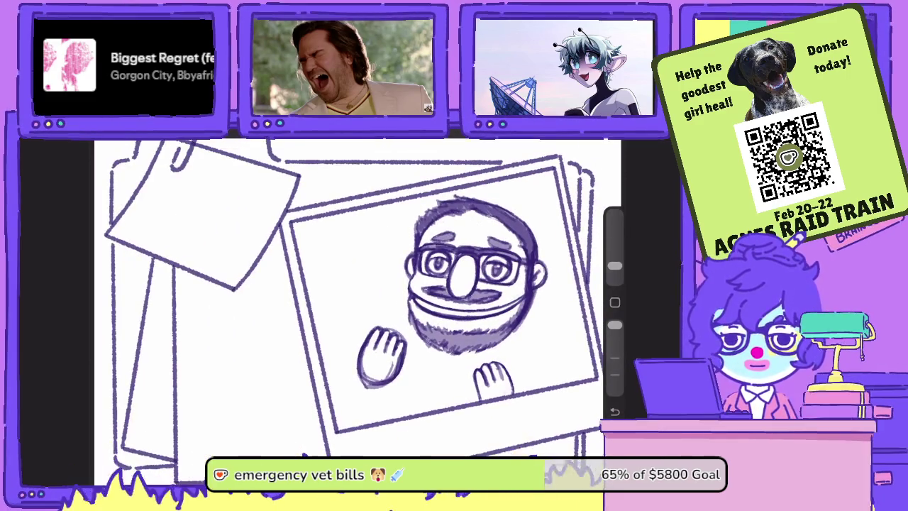
Sketch forearm lines beneath the raised left hand.
scroll(354, 298, "up", 5)
left_click_drag(323, 369, 312, 431)
left_click_drag(363, 381, 361, 437)
left_click_drag(324, 372, 313, 430)
left_click_drag(319, 392, 314, 444)
left_click_drag(614, 261, 614, 266)
Erase stray marks beside the left hand and begin lassoing the raised hand.
mouse_move(358, 370)
left_mouse_down()
mouse_move(360, 391)
mouse_move(332, 390)
mouse_move(326, 377)
left_mouse_up()
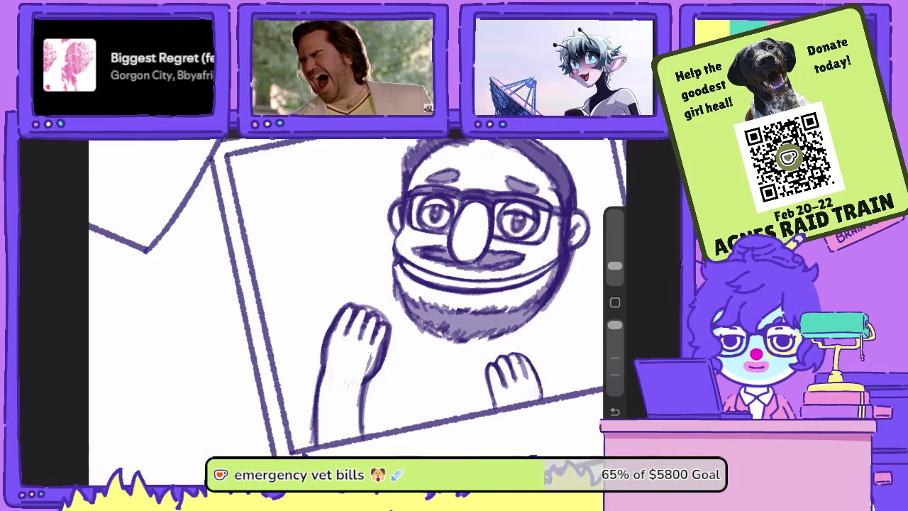
left_click_drag(372, 352, 376, 362)
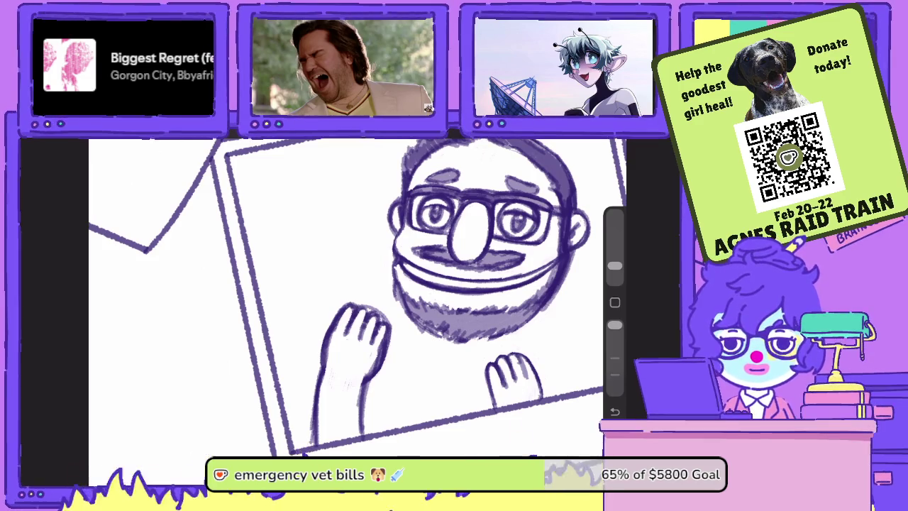
mouse_move(243, 317)
left_mouse_down()
mouse_move(282, 411)
mouse_move(244, 317)
left_mouse_up()
Rotate the raised hand upright, shift the small hand up-right, and draw its forearm lines.
left_click_drag(291, 333, 304, 329)
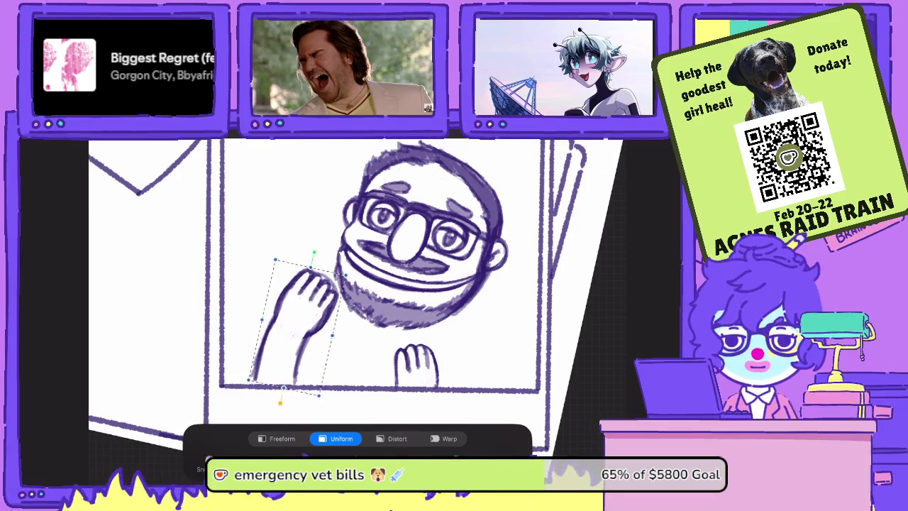
mouse_move(313, 253)
left_mouse_down()
mouse_move(297, 265)
mouse_move(337, 264)
mouse_move(298, 250)
left_mouse_up()
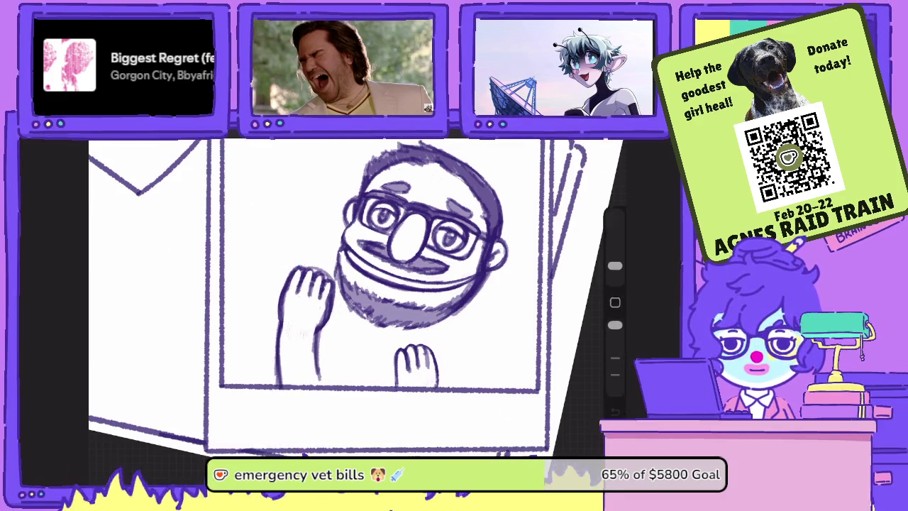
mouse_move(449, 333)
left_mouse_down()
mouse_move(457, 358)
mouse_move(434, 355)
left_mouse_up()
mouse_move(434, 312)
left_mouse_down()
mouse_move(453, 307)
mouse_move(454, 321)
left_mouse_up()
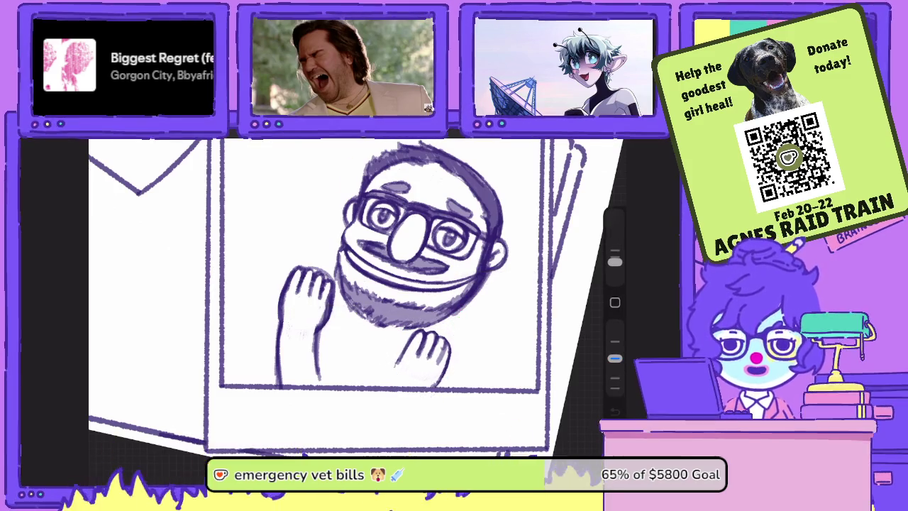
left_click_drag(402, 351, 380, 390)
left_click_drag(437, 376, 445, 392)
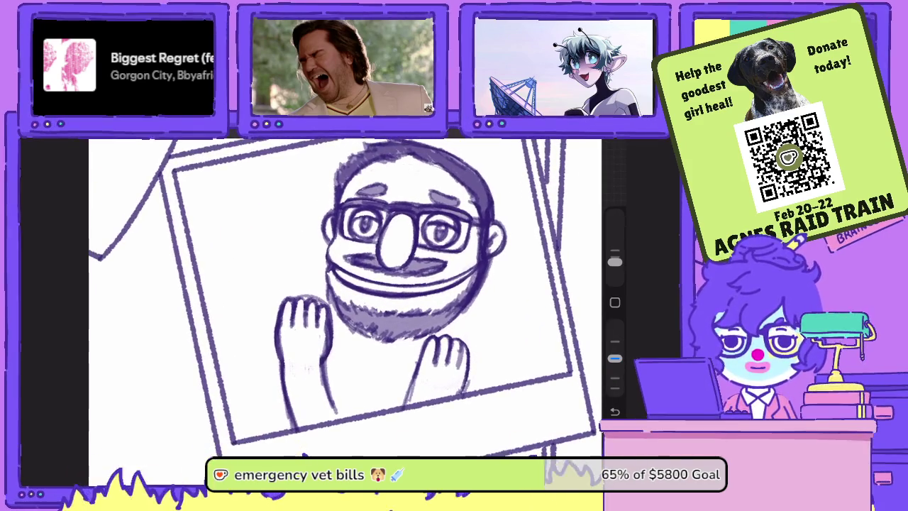
Extend the right wrist into a forearm and darken the right hand's left and lower edges.
left_click_drag(424, 343, 396, 359)
mouse_move(471, 355)
left_mouse_down()
mouse_move(492, 385)
mouse_move(469, 393)
mouse_move(481, 391)
left_mouse_up()
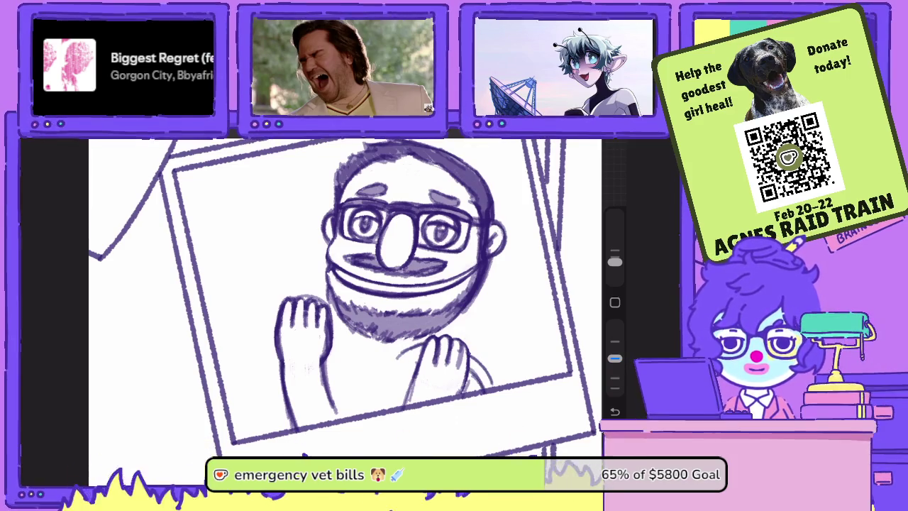
left_click_drag(471, 355, 494, 387)
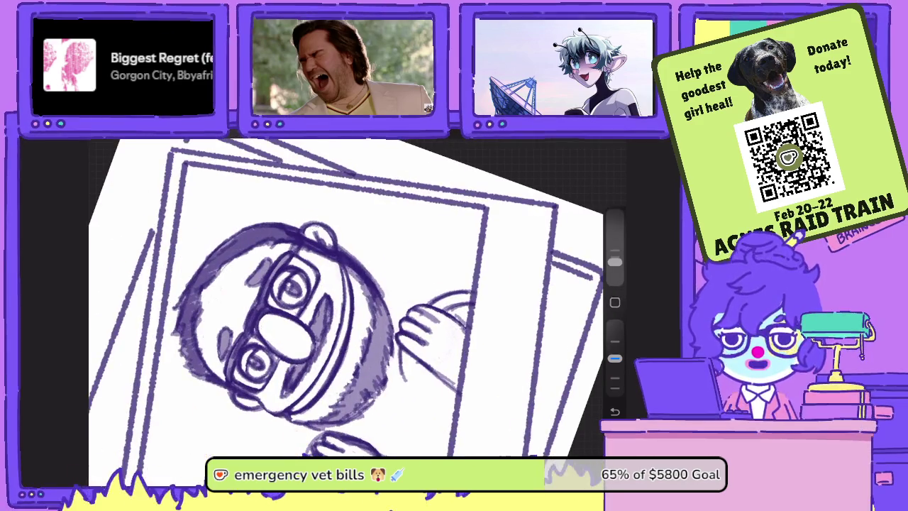
mouse_move(415, 358)
left_mouse_down()
mouse_move(430, 391)
mouse_move(418, 392)
left_mouse_up()
mouse_move(412, 352)
left_mouse_down()
mouse_move(400, 392)
mouse_move(415, 398)
mouse_move(405, 405)
mouse_move(440, 398)
mouse_move(446, 384)
mouse_move(399, 409)
left_mouse_up()
left_click_drag(444, 378, 427, 384)
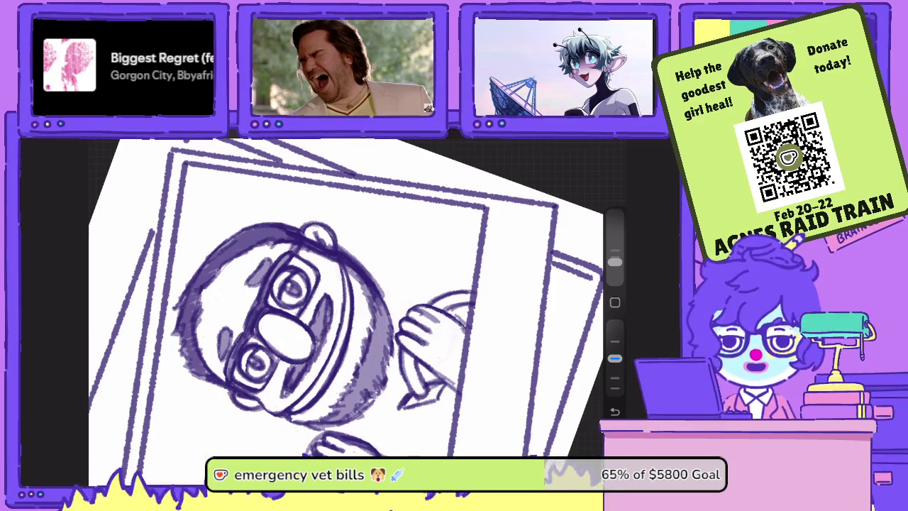
scroll(348, 298, "up", 3)
Sketch and darken the tie knot below the hands, then lower brush opacity again.
left_click_drag(380, 407, 371, 415)
mouse_move(362, 394)
left_mouse_down()
mouse_move(357, 420)
mouse_move(439, 427)
mouse_move(424, 424)
left_mouse_up()
left_click_drag(614, 358, 614, 324)
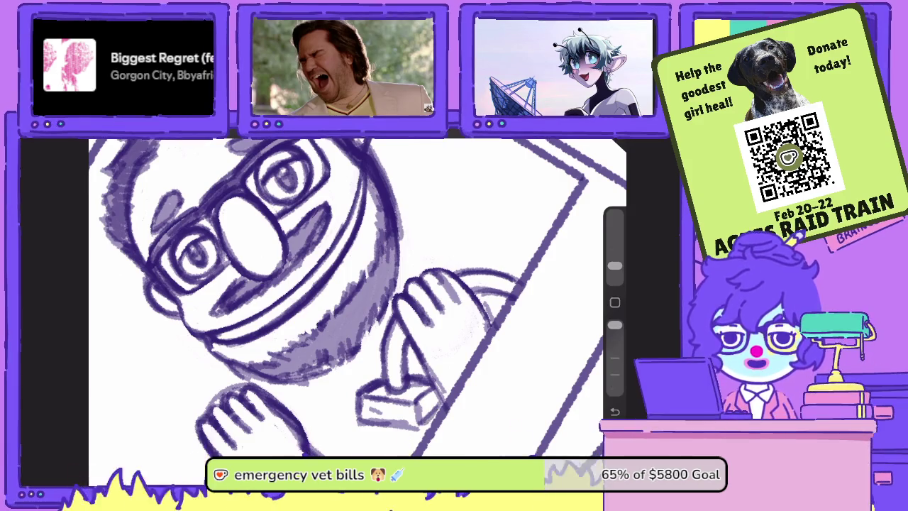
left_click_drag(369, 408, 380, 415)
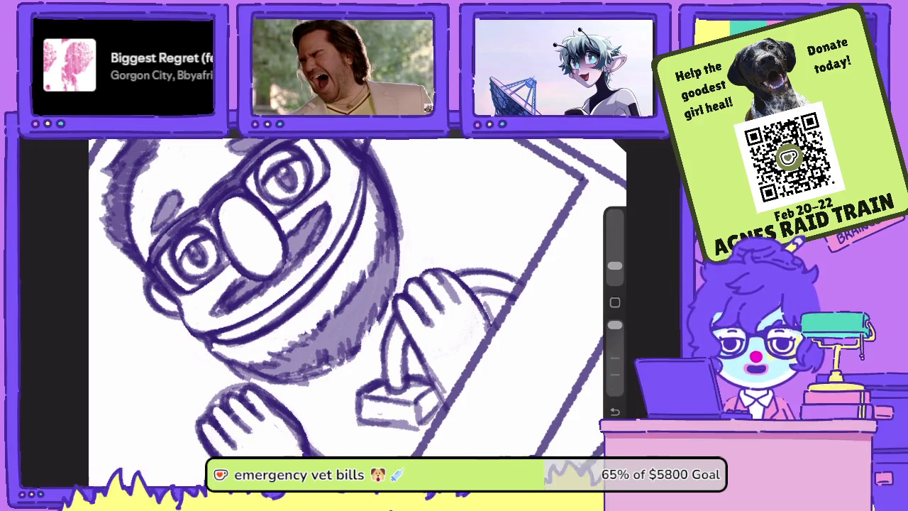
left_click_drag(615, 324, 614, 358)
left_click_drag(341, 298, 369, 269)
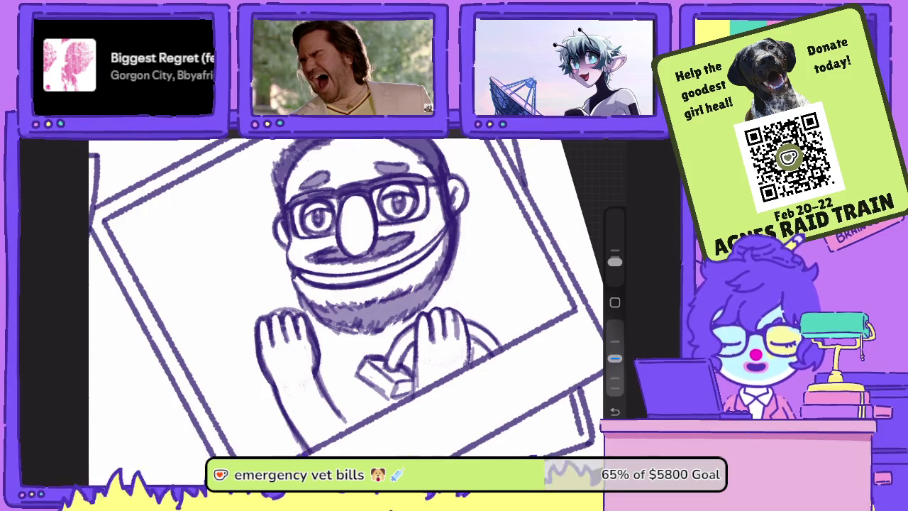
At lower opacity, add light strokes beside the beard and erase stray collar marks.
scroll(425, 298, "up", 3)
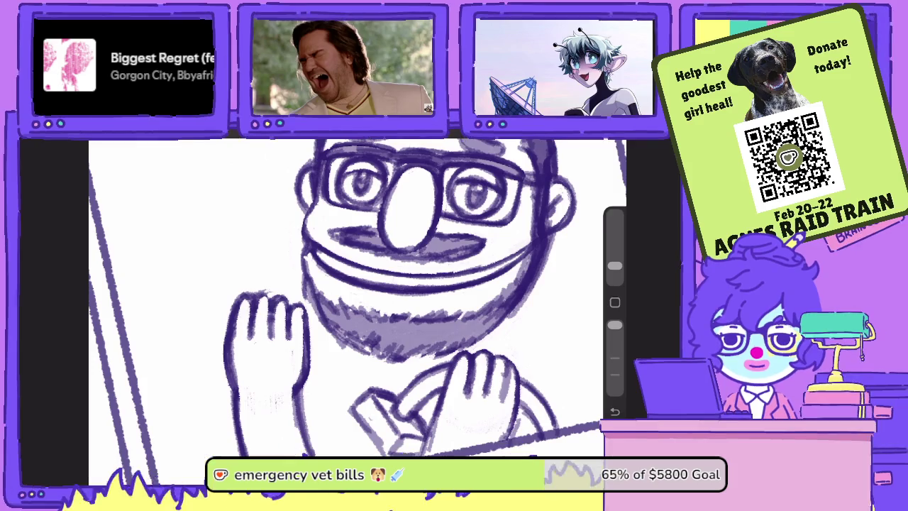
left_click_drag(615, 265, 615, 261)
left_click_drag(614, 325, 614, 358)
left_click_drag(312, 327, 342, 395)
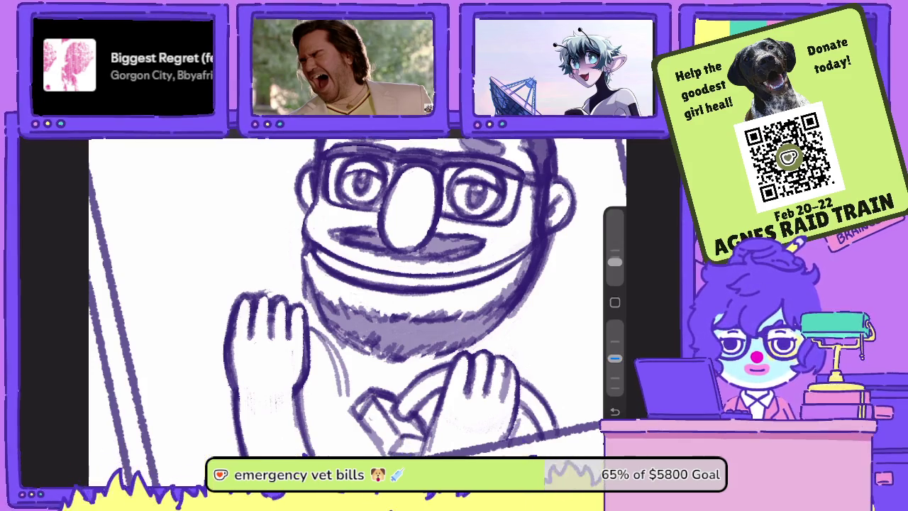
key("e")
left_click_drag(349, 389, 374, 415)
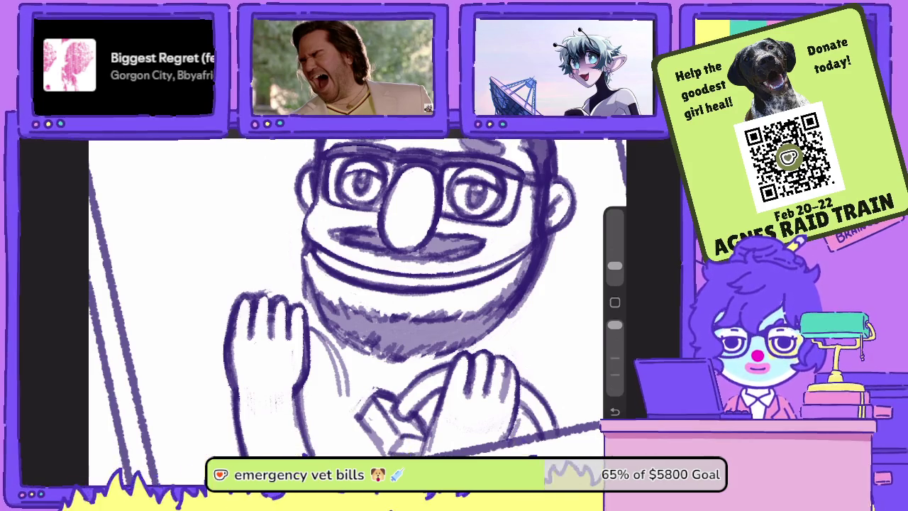
Darken the left hand's right and lower edges with the pencil brush.
key("b")
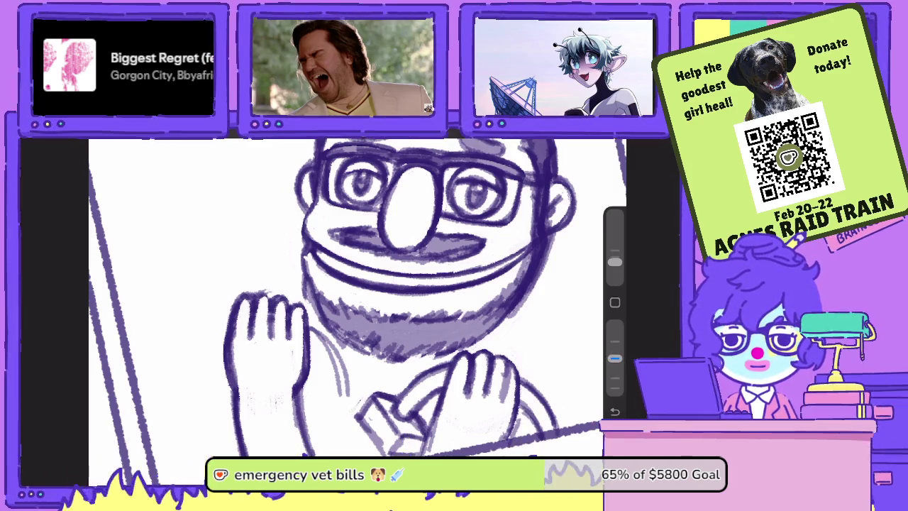
left_click_drag(346, 322, 312, 393)
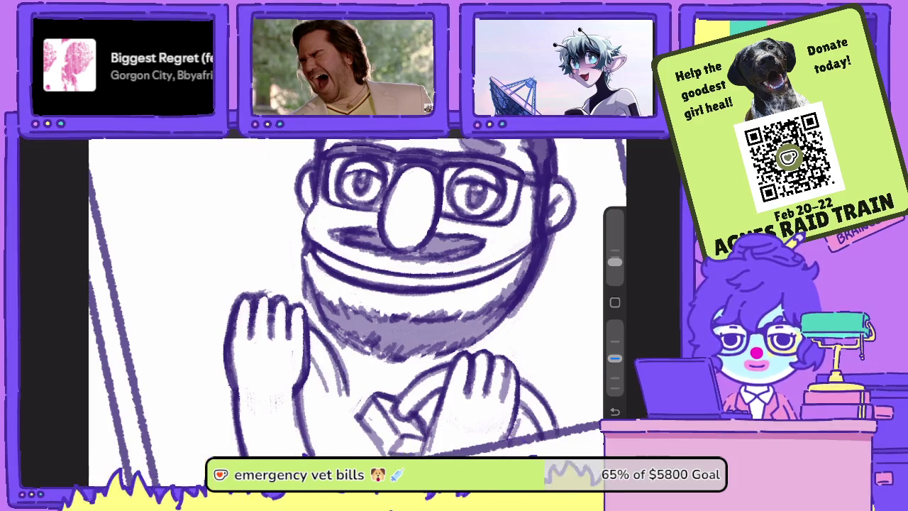
left_click_drag(330, 349, 312, 404)
mouse_move(348, 364)
left_mouse_down()
mouse_move(342, 399)
mouse_move(322, 417)
mouse_move(327, 442)
left_mouse_up()
Sketch and darken a shirt cuff below the left hand.
left_click_drag(358, 394, 334, 439)
left_click_drag(328, 405, 305, 430)
left_click_drag(325, 398, 317, 407)
mouse_move(327, 428)
left_mouse_down()
mouse_move(312, 437)
mouse_move(326, 457)
left_mouse_up()
mouse_move(363, 438)
left_mouse_down()
mouse_move(333, 456)
mouse_move(357, 449)
mouse_move(372, 457)
mouse_move(361, 454)
left_mouse_up()
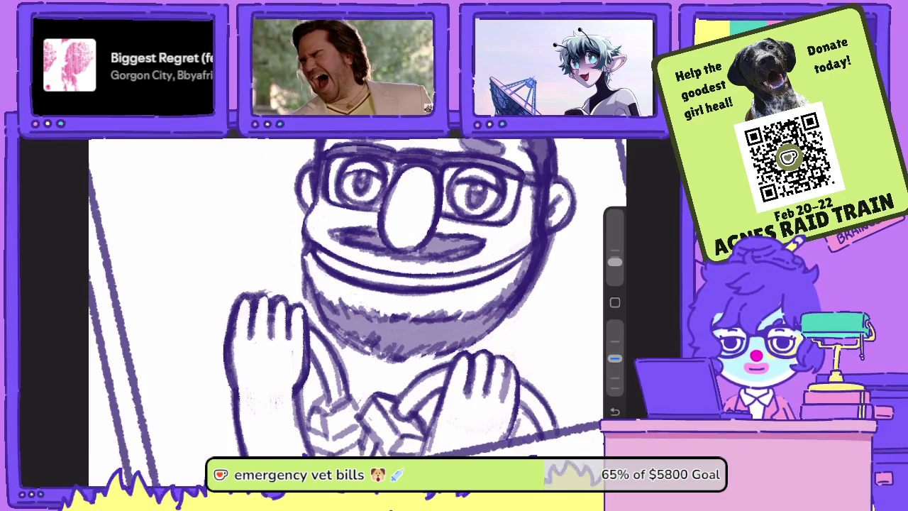
left_click_drag(385, 410, 368, 437)
mouse_move(378, 399)
left_mouse_down()
mouse_move(366, 414)
mouse_move(377, 408)
mouse_move(410, 429)
mouse_move(390, 431)
left_mouse_up()
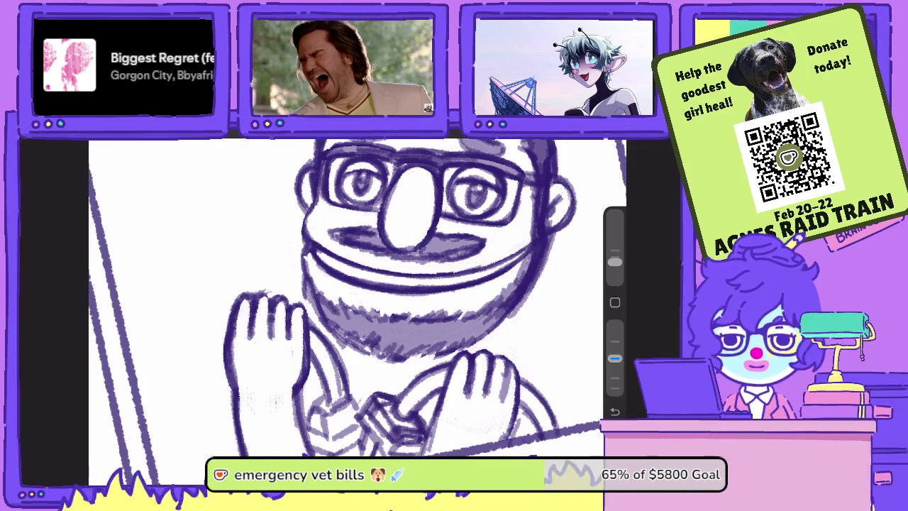
Raise opacity, undo an erase, and erase dark strokes around the shirt cuff.
left_click_drag(614, 358, 614, 324)
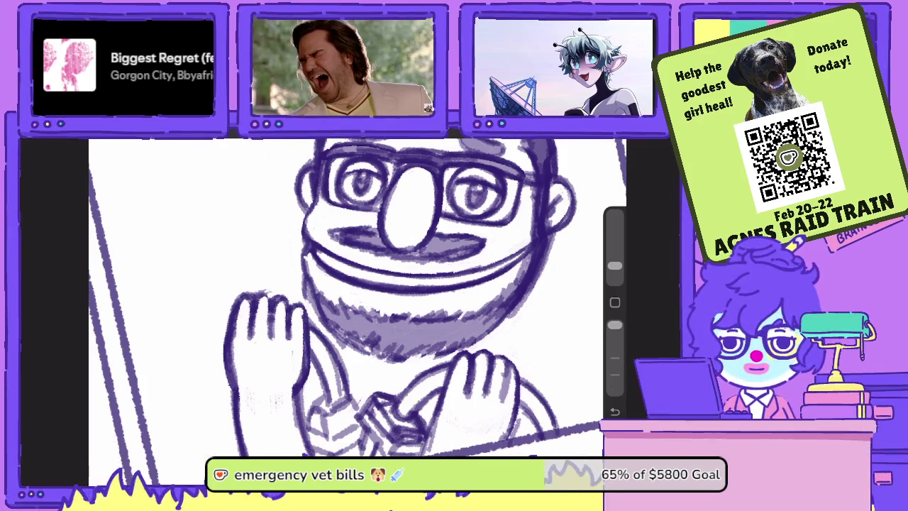
key("ctrl+z")
mouse_move(378, 394)
left_mouse_down()
mouse_move(356, 424)
mouse_move(392, 400)
left_mouse_up()
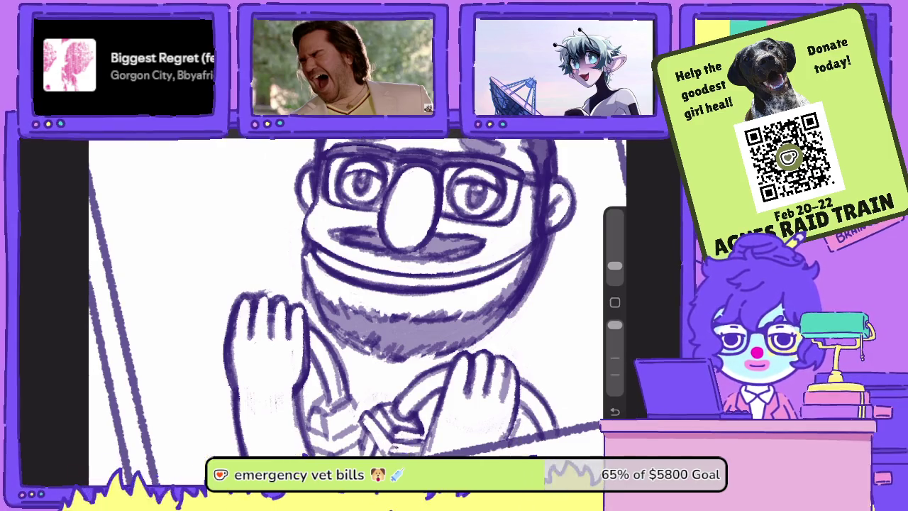
key("e")
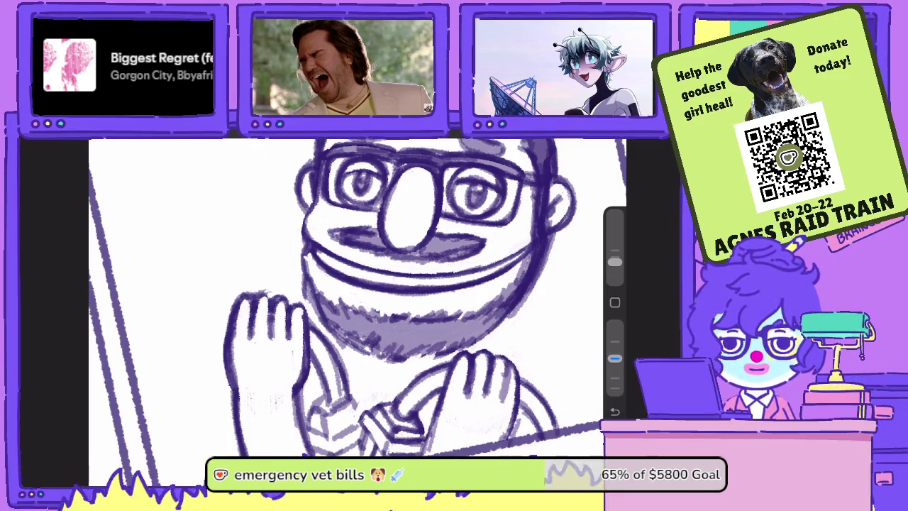
scroll(354, 298, "down", 5)
scroll(354, 298, "up", 5)
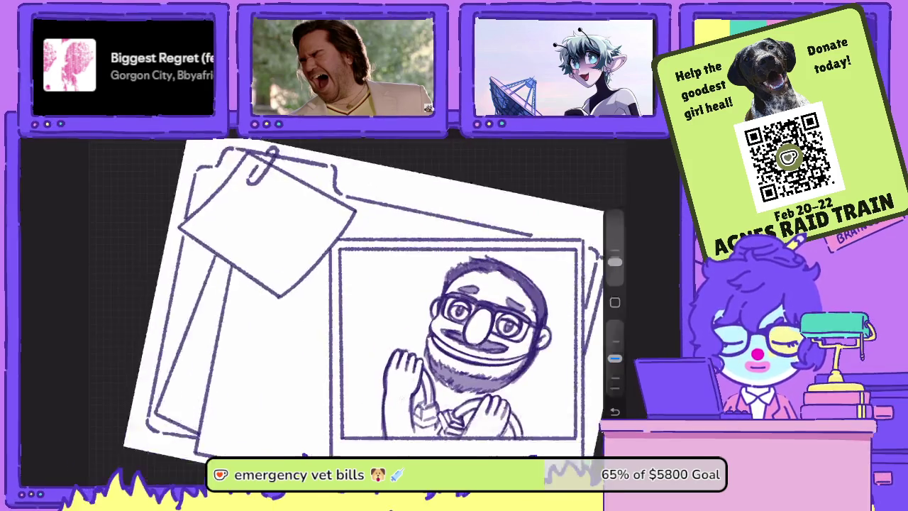
scroll(355, 298, "down", 5)
scroll(355, 298, "up", 3)
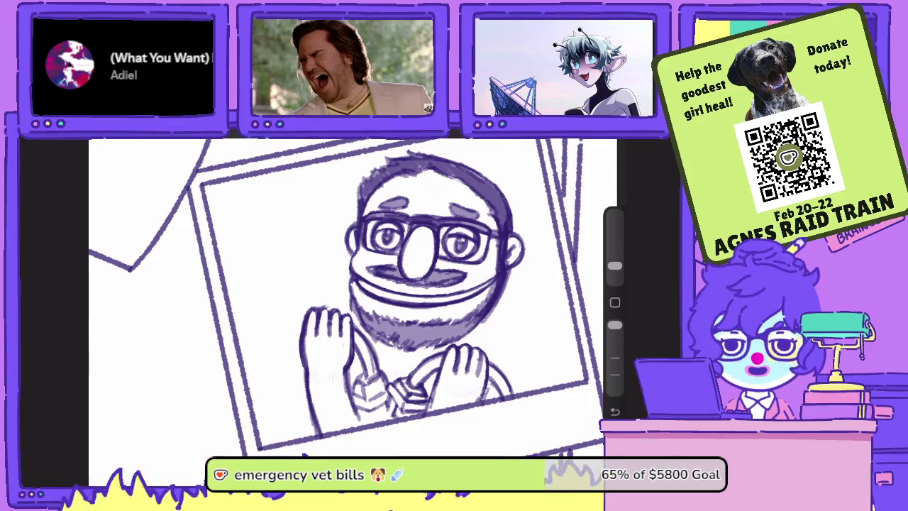
Fine-tune the brush opacity, then sketch the first vertical lines of the figure's left arm.
left_click_drag(614, 358, 614, 324)
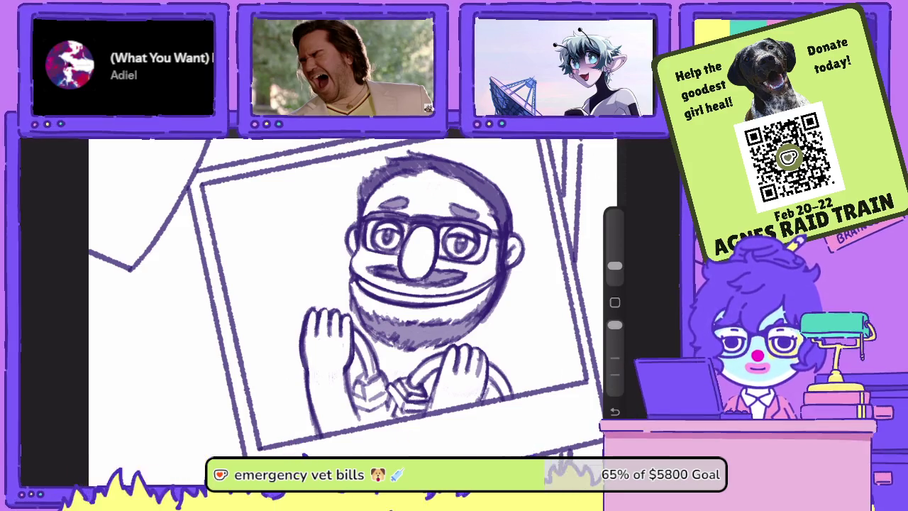
left_click_drag(614, 324, 615, 358)
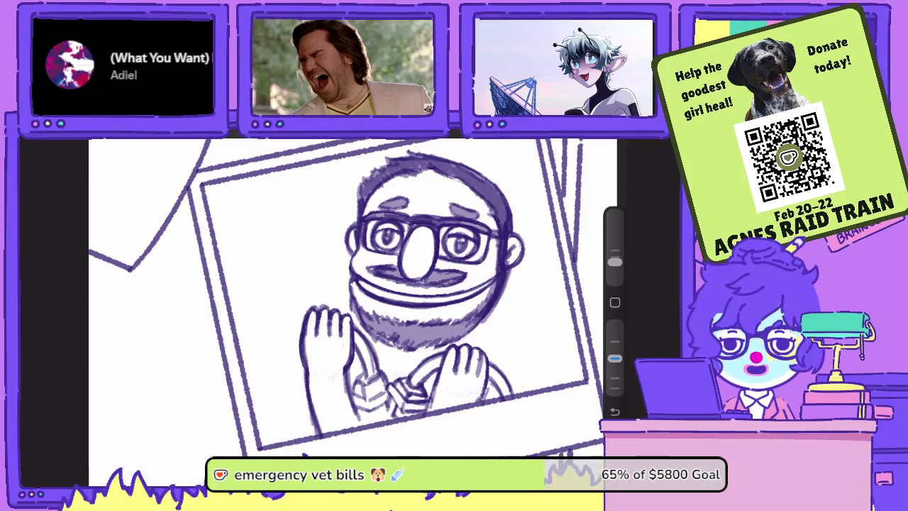
left_click_drag(418, 259, 443, 206)
mouse_move(328, 311)
left_mouse_down()
mouse_move(318, 342)
mouse_move(321, 408)
left_mouse_up()
left_click_drag(337, 345, 337, 407)
Reinforce the left arm's vertical strokes and lighten the faint strokes along its edge.
mouse_move(334, 335)
left_mouse_down()
mouse_move(333, 411)
mouse_move(334, 374)
left_mouse_up()
left_click_drag(347, 387, 339, 408)
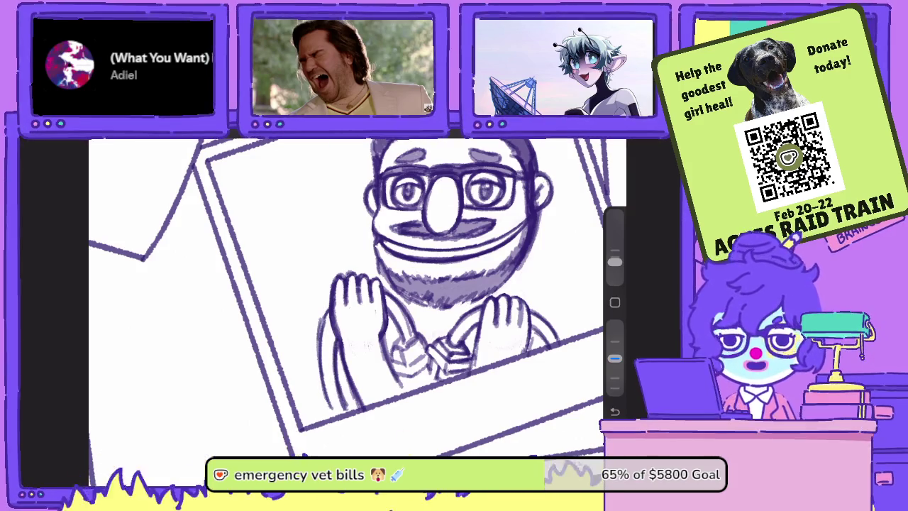
mouse_move(323, 316)
left_mouse_down()
mouse_move(324, 390)
mouse_move(322, 362)
left_mouse_up()
left_click_drag(327, 383, 325, 413)
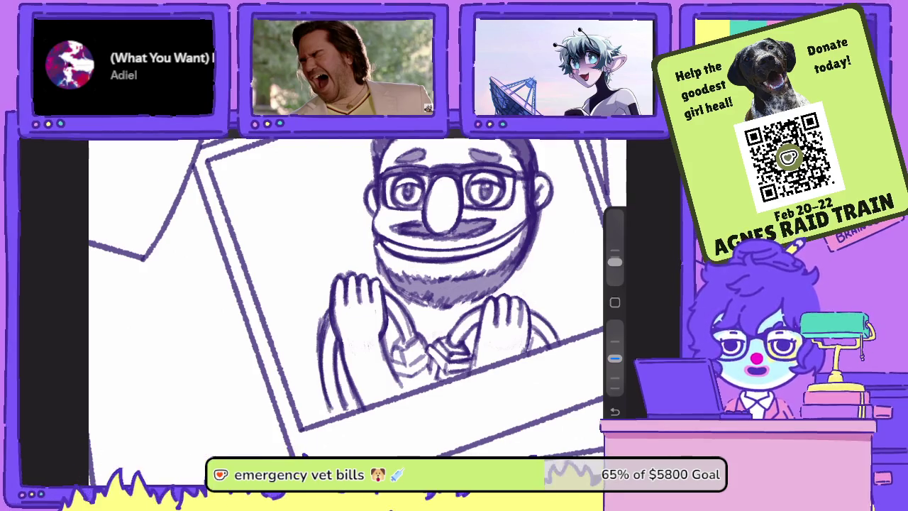
mouse_move(318, 331)
left_mouse_down()
mouse_move(321, 352)
mouse_move(327, 321)
left_mouse_up()
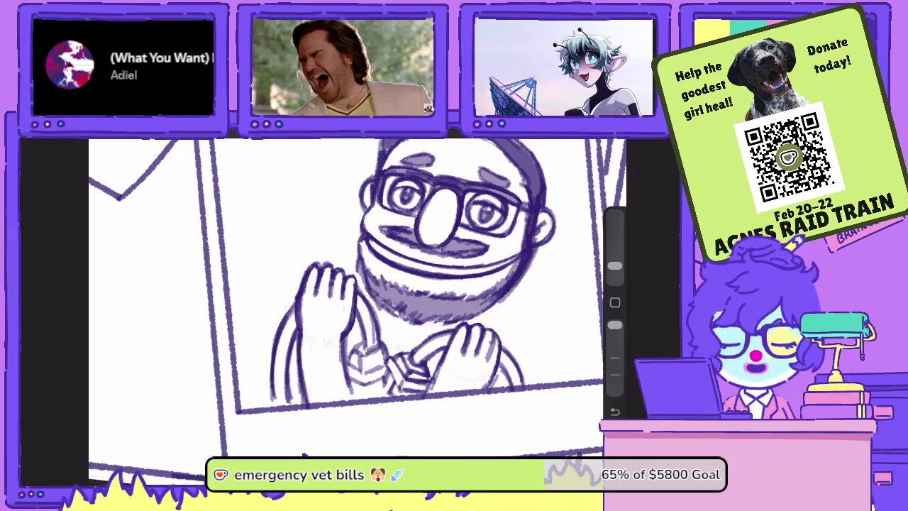
Lower the brush opacity and rotate the canvas into position for the right shoulder.
scroll(347, 291, "up", 3)
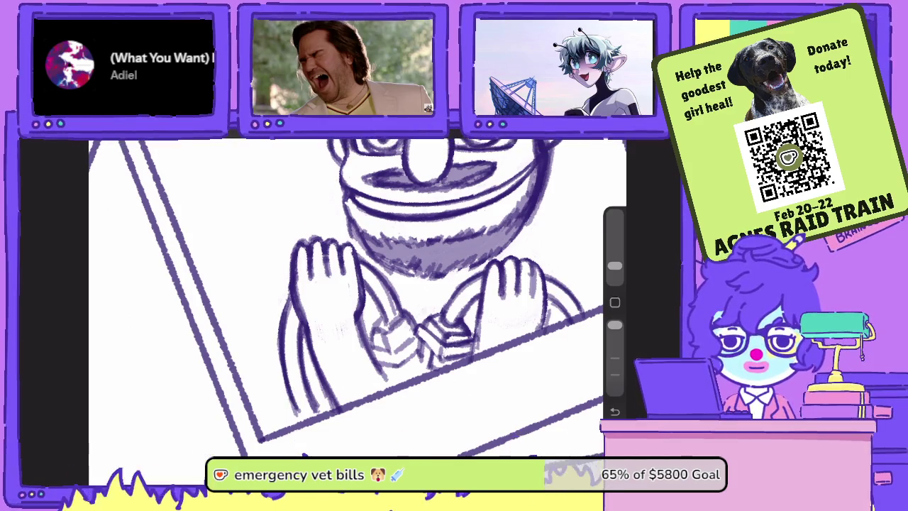
left_click_drag(615, 324, 614, 359)
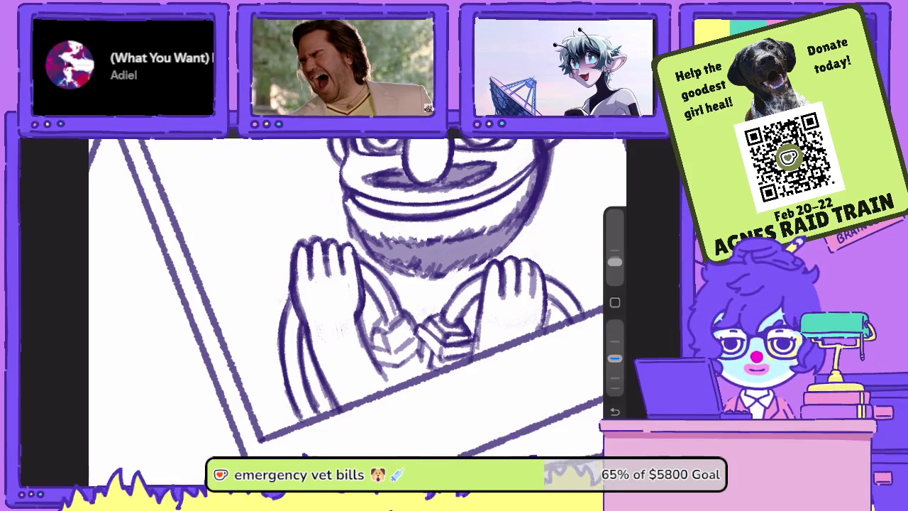
scroll(347, 298, "down", 3)
scroll(355, 298, "up", 2)
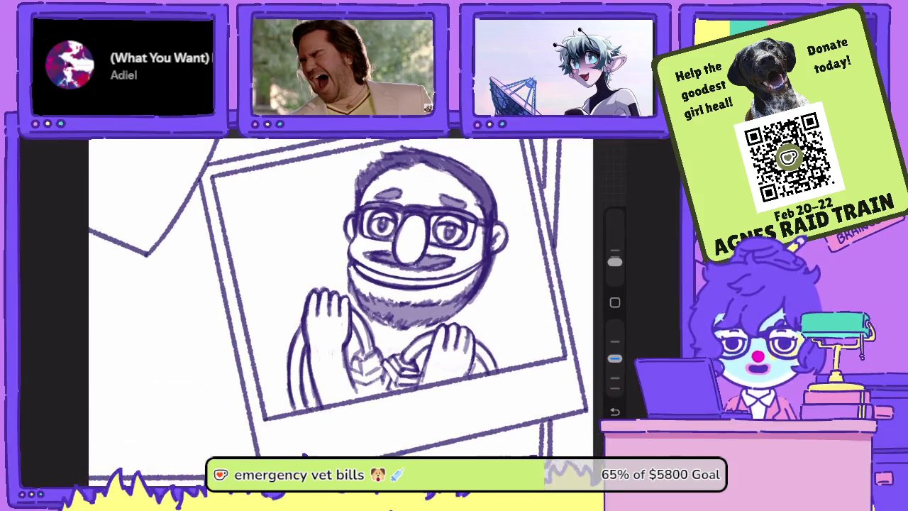
Draw the right shoulder curve beside the hand and darken strokes at shoulder and collar.
mouse_move(479, 312)
left_mouse_down()
mouse_move(507, 316)
mouse_move(520, 355)
mouse_move(497, 363)
mouse_move(528, 363)
mouse_move(512, 329)
mouse_move(519, 350)
mouse_move(469, 326)
mouse_move(489, 305)
left_mouse_up()
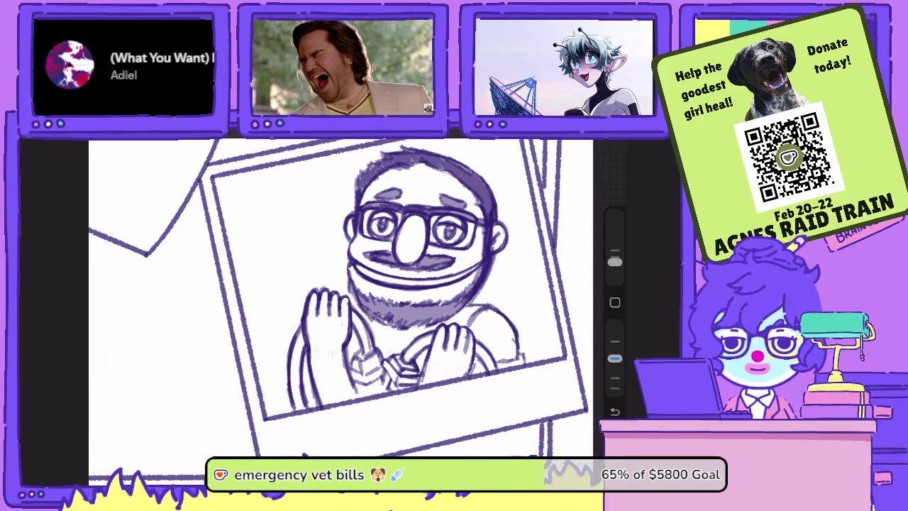
left_click_drag(402, 339, 463, 308)
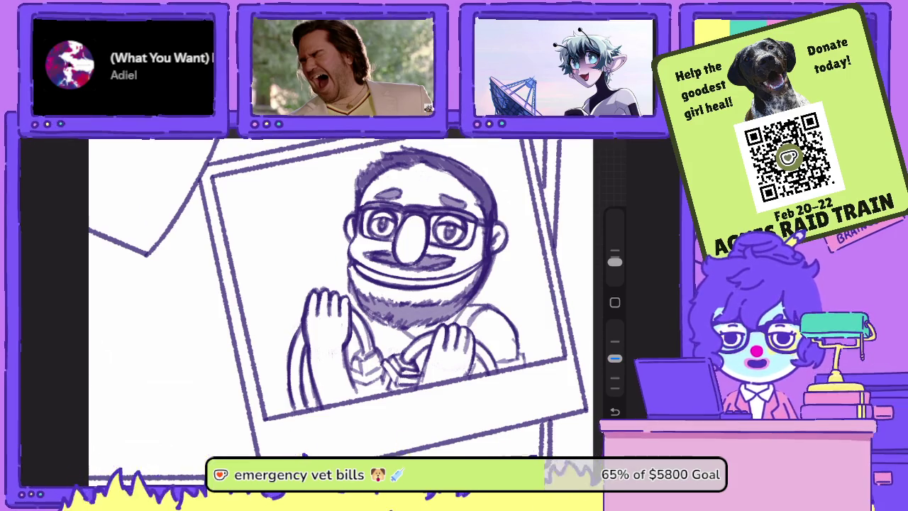
mouse_move(376, 339)
left_mouse_down()
mouse_move(398, 328)
mouse_move(358, 316)
left_mouse_up()
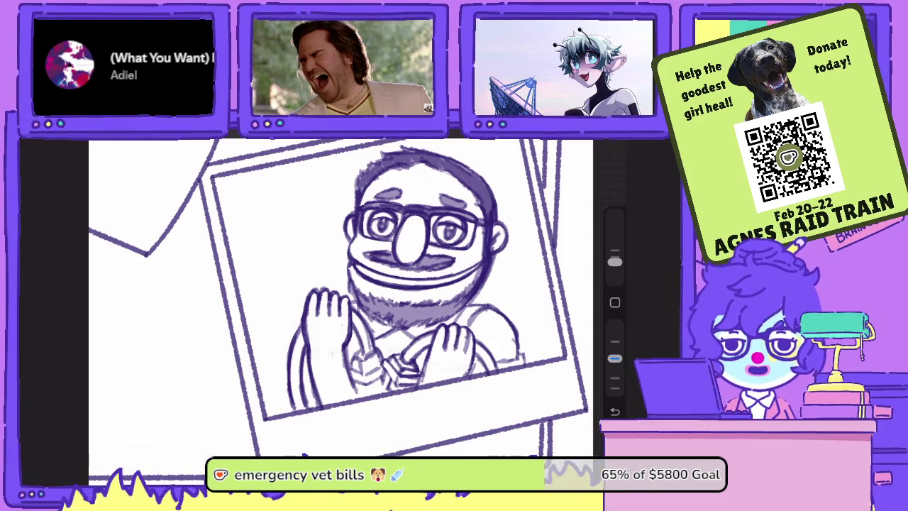
scroll(340, 298, "down", 3)
scroll(341, 298, "up", 3)
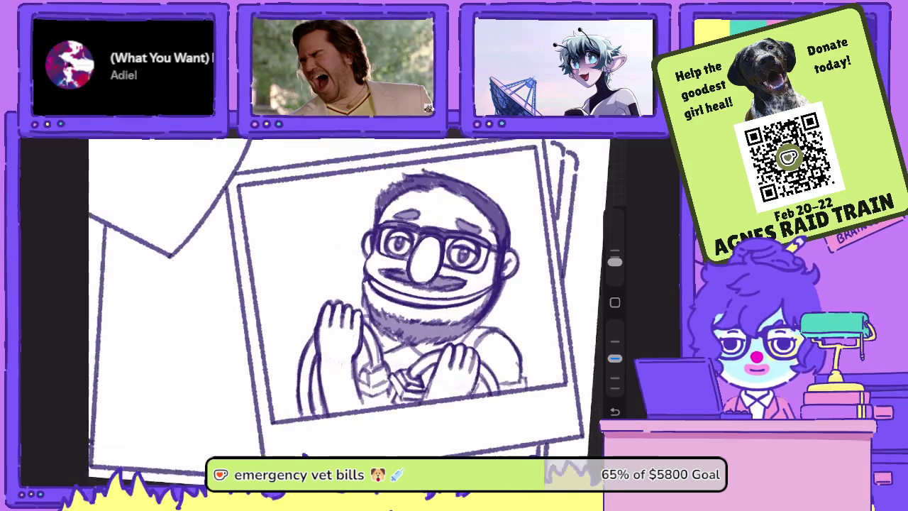
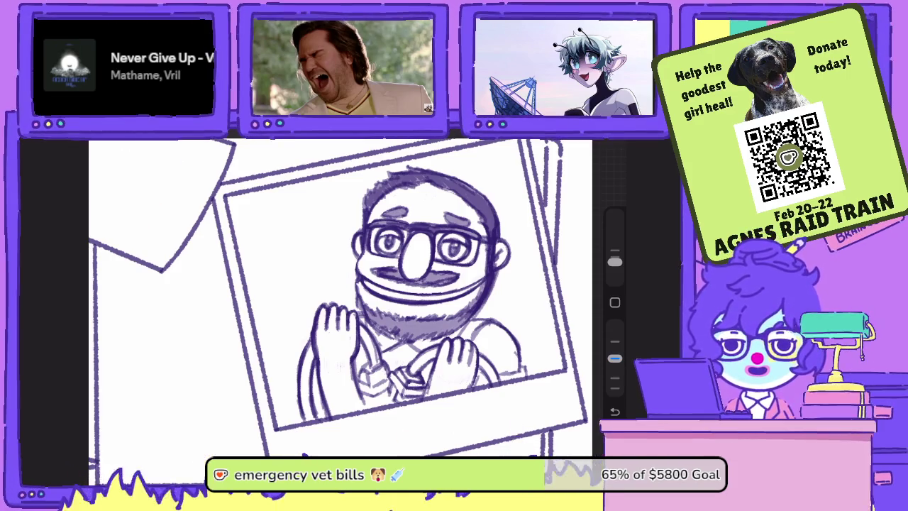
Darken the hair shading at the top right of the head, then erase a little at the top.
scroll(341, 298, "up", 2)
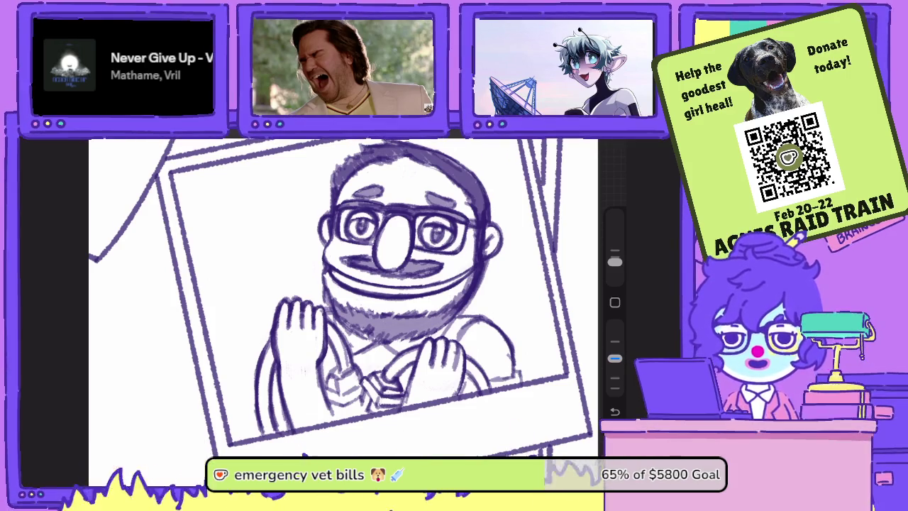
mouse_move(407, 235)
left_mouse_down()
mouse_move(385, 182)
mouse_move(447, 262)
mouse_move(387, 298)
left_mouse_up()
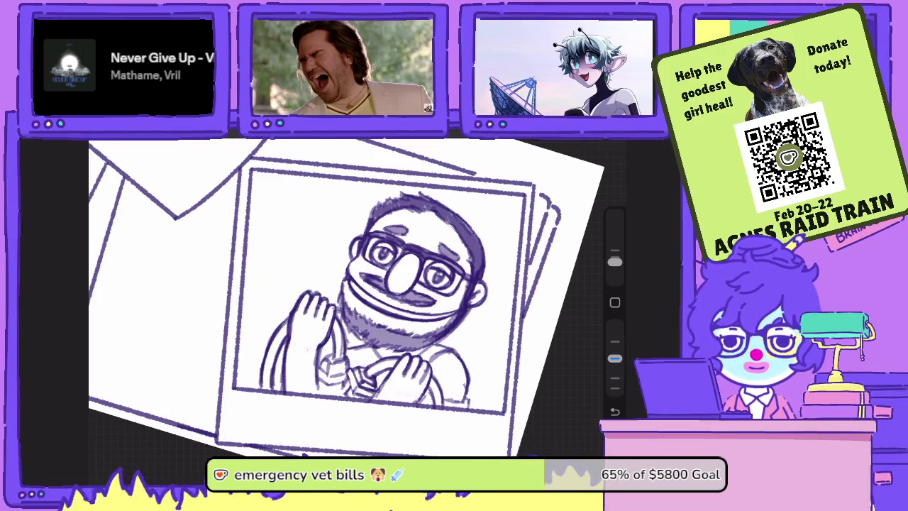
mouse_move(475, 252)
left_mouse_down()
mouse_move(458, 213)
mouse_move(440, 202)
left_mouse_up()
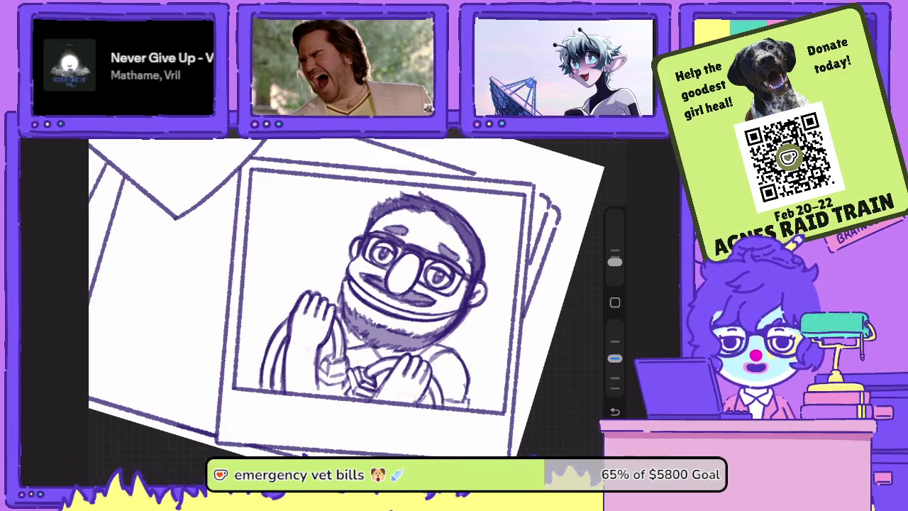
left_click_drag(472, 229, 425, 195)
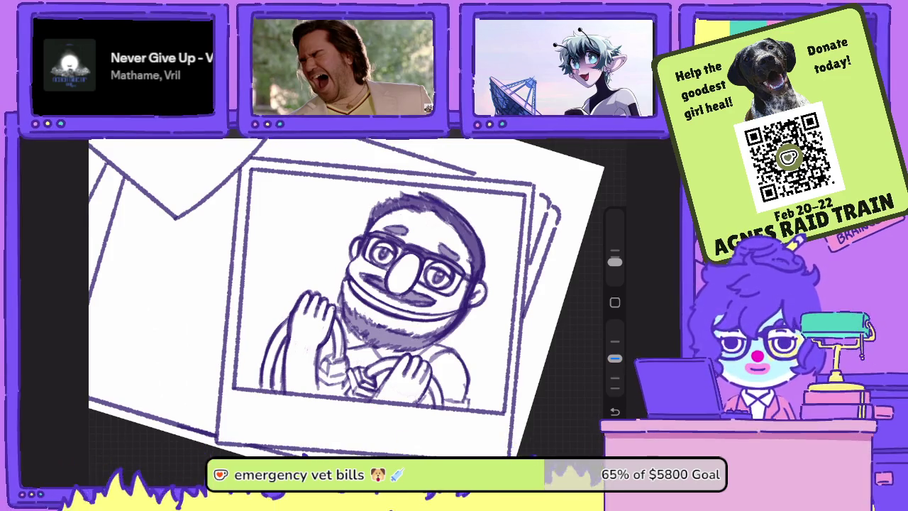
key("e")
left_click_drag(420, 188, 440, 199)
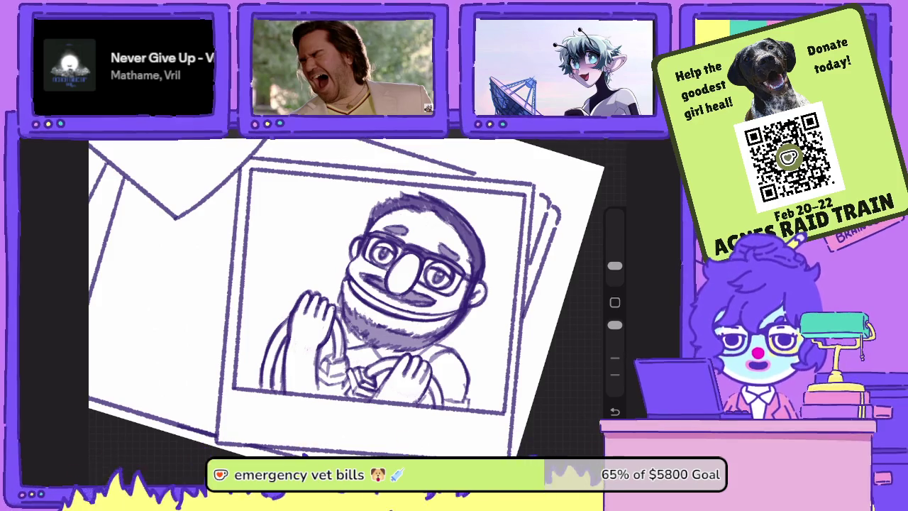
Freehand-select the small forehead area above the glasses to adjust it.
left_click_drag(400, 273, 441, 278)
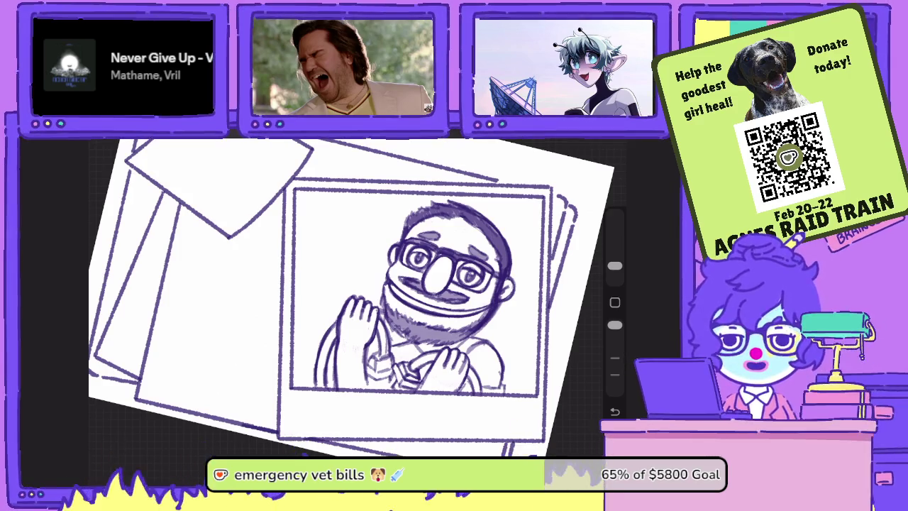
key("s")
scroll(357, 296, "up", 5)
mouse_move(390, 220)
left_mouse_down()
mouse_move(372, 236)
mouse_move(390, 253)
mouse_move(406, 242)
mouse_move(375, 217)
left_mouse_up()
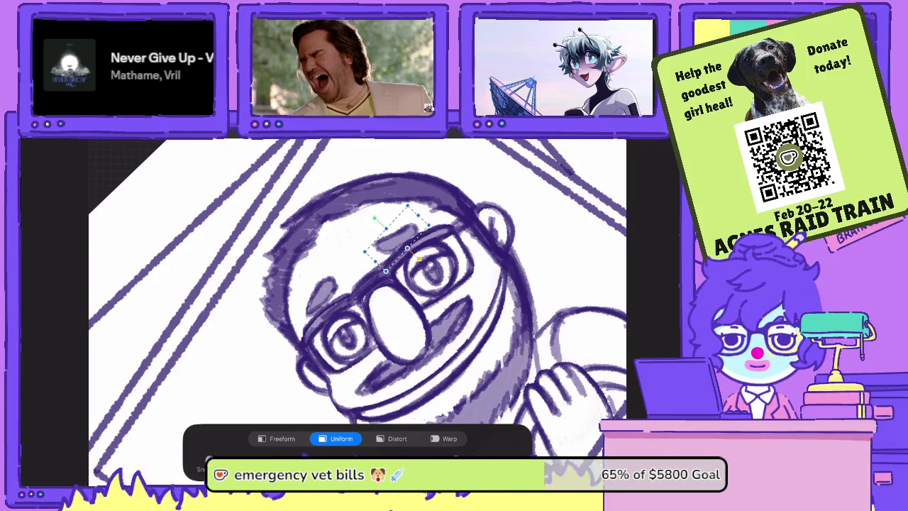
scroll(357, 298, "down", 1)
scroll(340, 298, "down", 3)
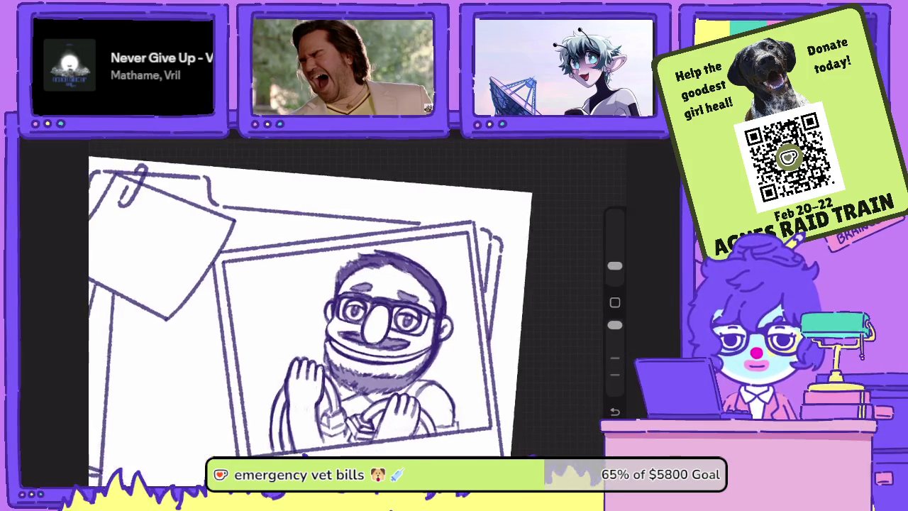
scroll(340, 297, "up", 1)
scroll(341, 298, "up", 1)
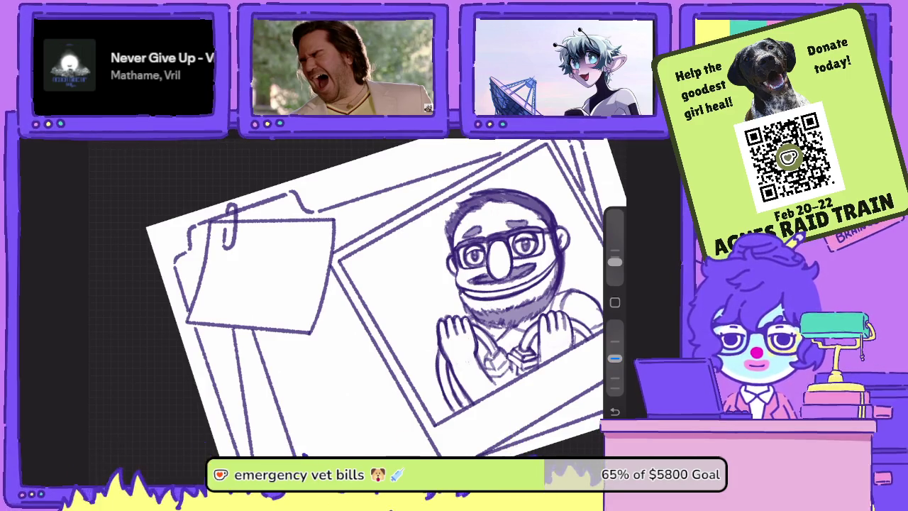
Raise the brush opacity, write a trial word on the note, then undo it.
scroll(234, 270, "up", 3)
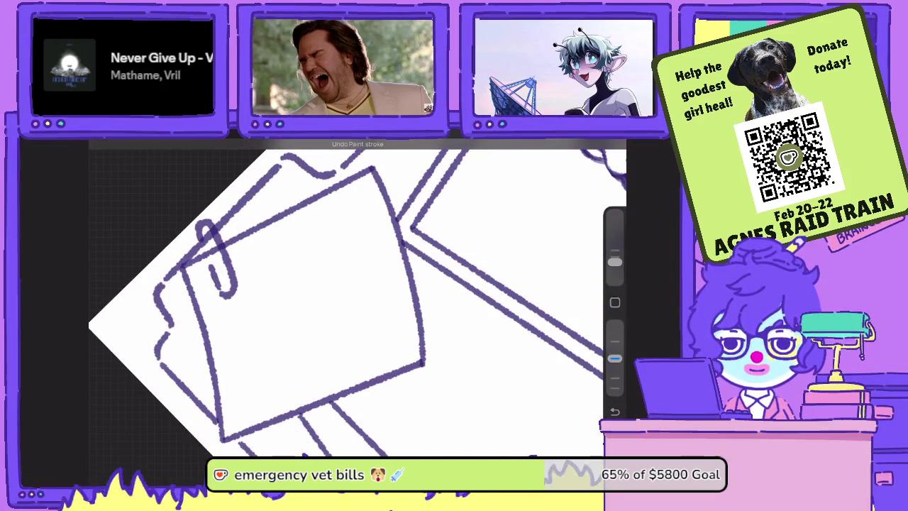
left_click_drag(614, 358, 614, 341)
mouse_move(222, 304)
left_mouse_down()
mouse_move(221, 329)
mouse_move(278, 312)
mouse_move(272, 295)
mouse_move(283, 308)
mouse_move(285, 298)
mouse_move(292, 303)
left_mouse_up()
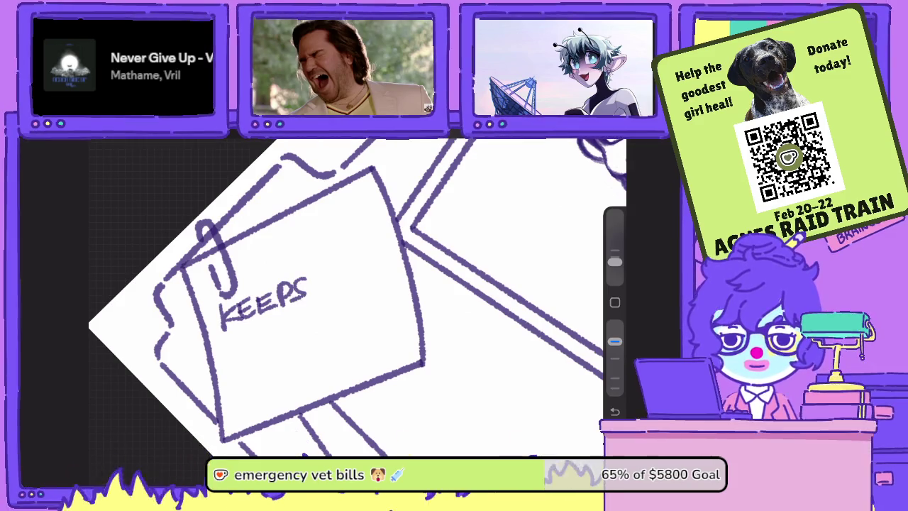
key("ctrl+z")
key("ctrl+z")
key("ctrl+z")
key("ctrl+z")
key("ctrl+z")
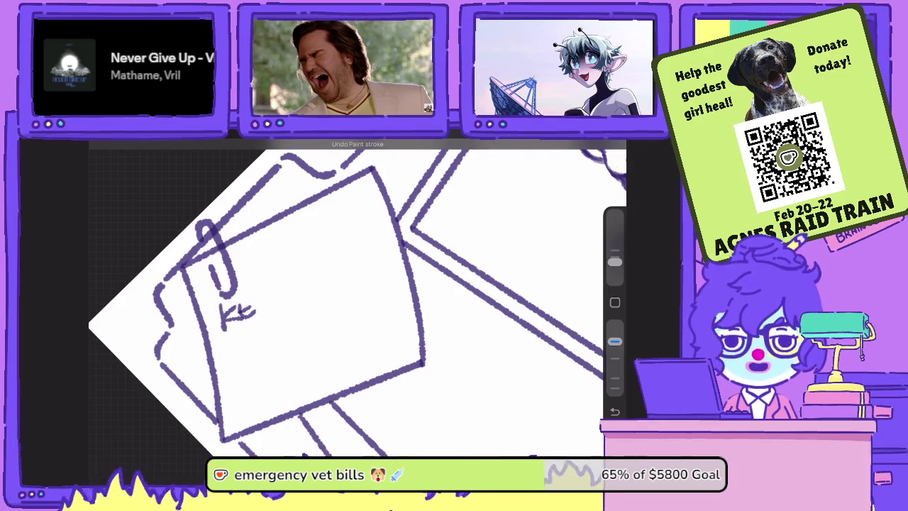
key("ctrl+z")
Hand-letter 'COMPULSIVE' on the note beside the paperclip.
key("ctrl+z")
key("ctrl+z")
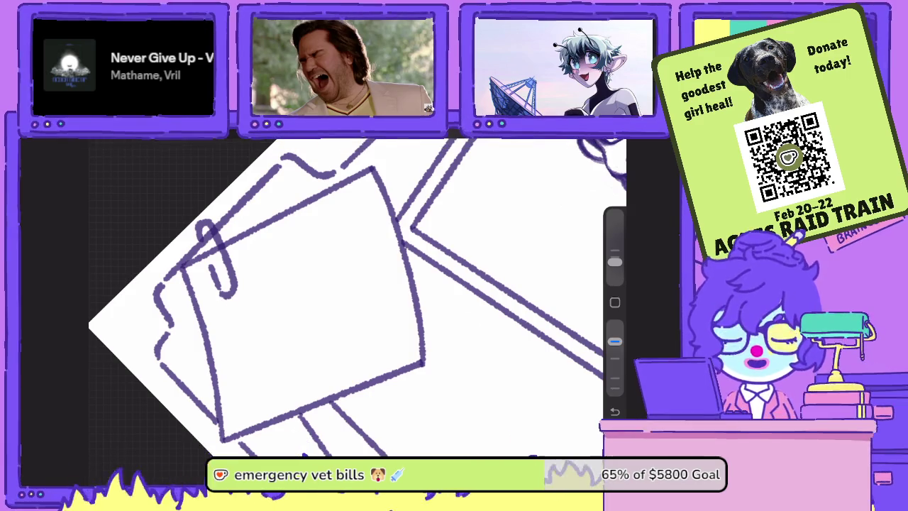
left_click_drag(254, 257, 254, 279)
mouse_move(265, 258)
left_mouse_down()
mouse_move(291, 264)
mouse_move(320, 237)
mouse_move(339, 241)
left_mouse_up()
mouse_move(354, 223)
left_mouse_down()
mouse_move(353, 237)
mouse_move(354, 218)
left_mouse_up()
mouse_move(359, 222)
left_mouse_down()
mouse_move(366, 234)
mouse_move(370, 213)
mouse_move(389, 226)
mouse_move(384, 213)
left_mouse_up()
key("ctrl+z")
left_click_drag(374, 207, 386, 202)
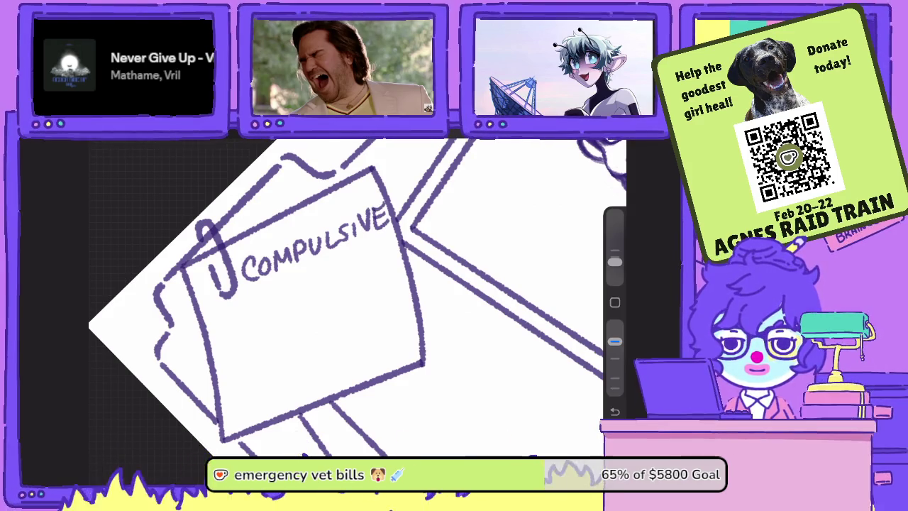
Letter 'CABLE CUTTER?' on the line below COMPULSIVE.
mouse_move(234, 318)
left_mouse_down()
mouse_move(221, 339)
mouse_move(264, 326)
mouse_move(255, 305)
mouse_move(300, 312)
mouse_move(300, 291)
mouse_move(328, 303)
mouse_move(358, 270)
left_mouse_up()
mouse_move(360, 268)
left_mouse_down()
mouse_move(363, 287)
mouse_move(368, 264)
left_mouse_up()
mouse_move(372, 263)
left_mouse_down()
mouse_move(380, 283)
mouse_move(376, 267)
left_mouse_up()
left_click_drag(366, 263, 379, 255)
mouse_move(379, 255)
left_mouse_down()
mouse_move(387, 272)
mouse_move(394, 257)
left_mouse_up()
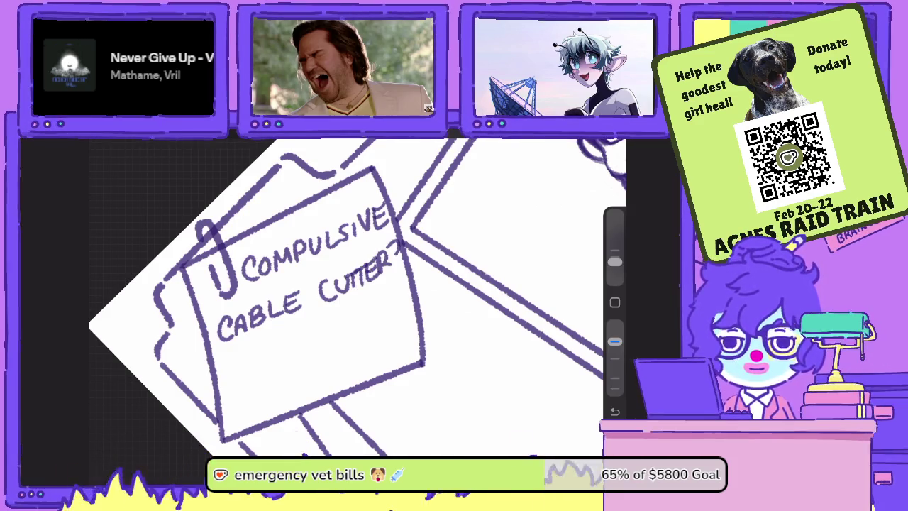
left_click(396, 270)
Letter 'OR IS IT THE' on the next line of the note.
mouse_move(243, 352)
left_mouse_down()
mouse_move(253, 364)
mouse_move(273, 362)
mouse_move(292, 346)
mouse_move(335, 338)
mouse_move(346, 313)
mouse_move(366, 321)
left_mouse_up()
mouse_move(356, 305)
left_mouse_down()
mouse_move(372, 297)
mouse_move(373, 315)
left_mouse_up()
left_click_drag(380, 291, 383, 300)
mouse_move(384, 291)
left_mouse_down()
mouse_move(399, 303)
mouse_move(394, 295)
left_mouse_up()
left_click_drag(383, 291, 398, 282)
Finish the caption with 'CATS?' on the last line.
mouse_move(302, 369)
left_mouse_down()
mouse_move(298, 390)
mouse_move(319, 379)
left_mouse_up()
left_click_drag(306, 379, 326, 374)
mouse_move(320, 360)
left_mouse_down()
mouse_move(333, 355)
mouse_move(332, 372)
left_mouse_up()
left_click_drag(353, 336, 363, 350)
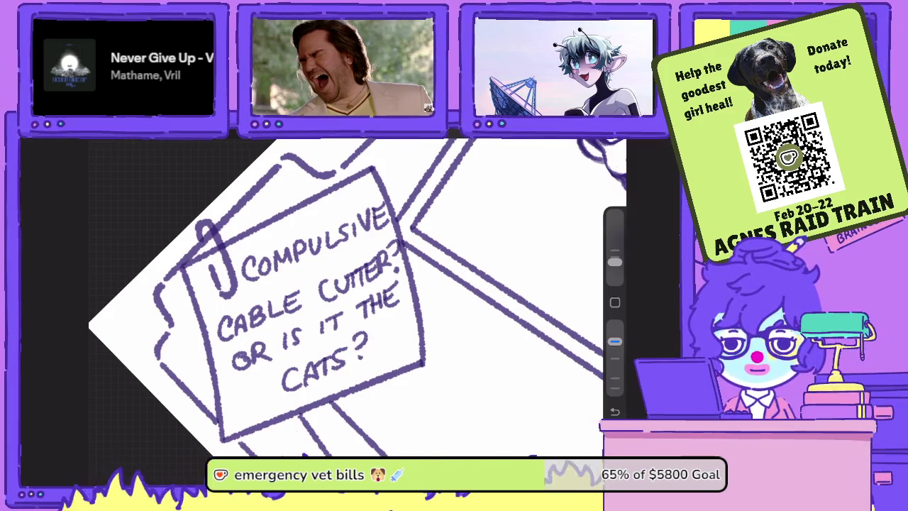
scroll(354, 297, "down", 5)
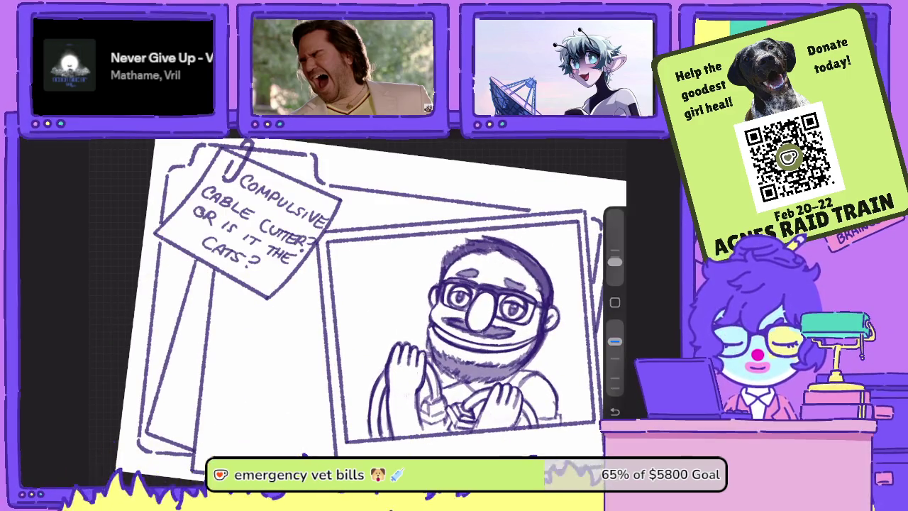
scroll(376, 298, "down", 1)
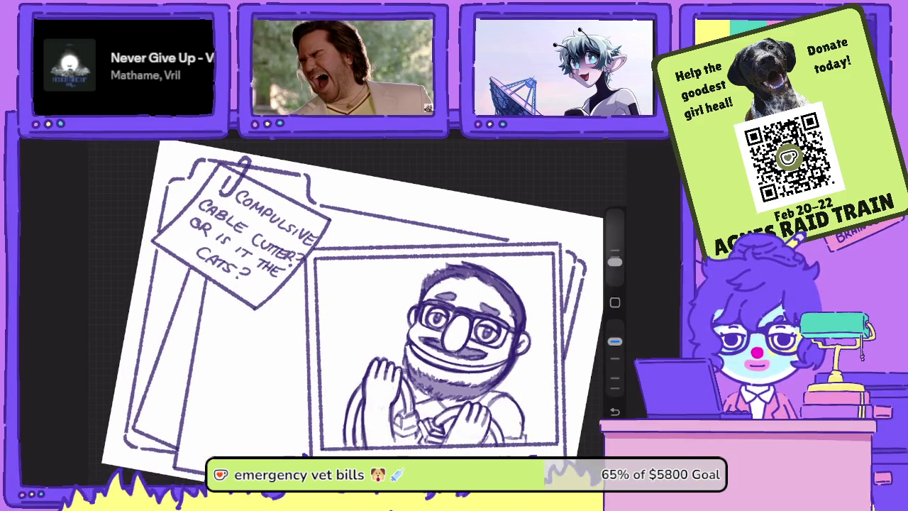